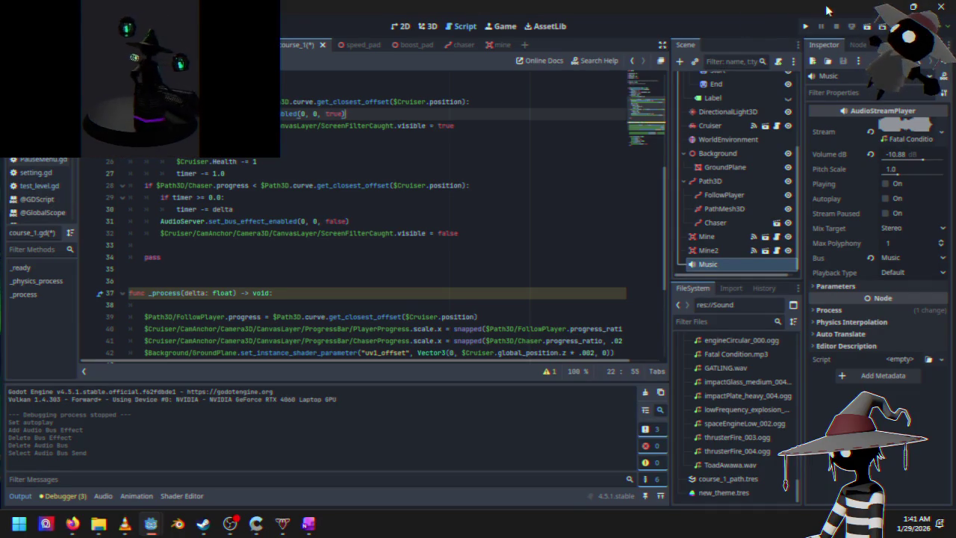
- Test-run the game: start a race, restart it, pause, then quit with F8
left_click(799, 29)
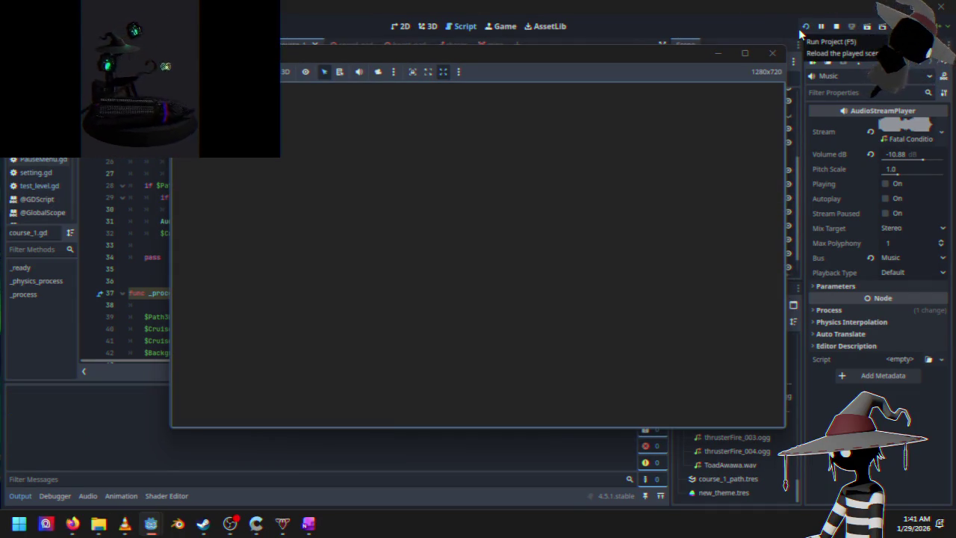
key("Return")
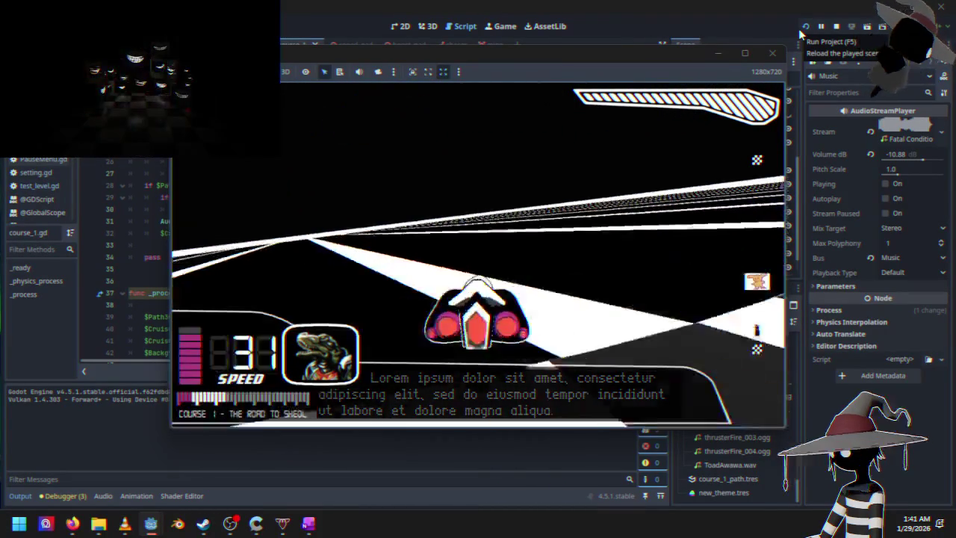
left_click(798, 28)
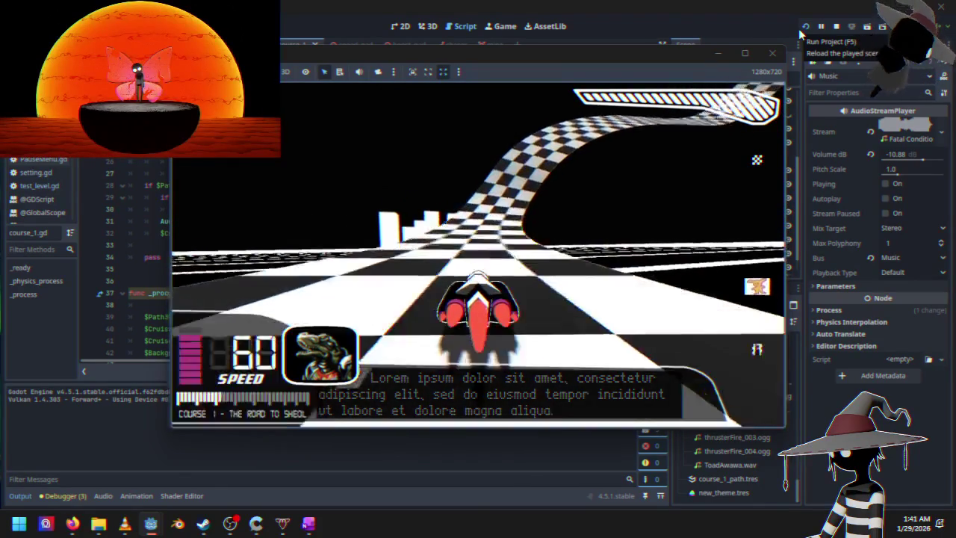
key("Escape")
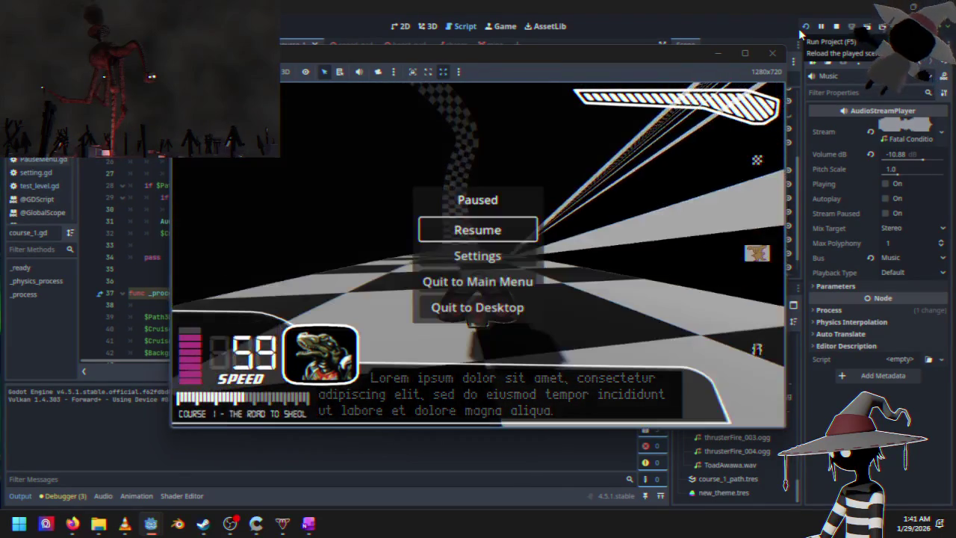
key("Down")
key("Down")
key("Up")
key("Up")
key("F8")
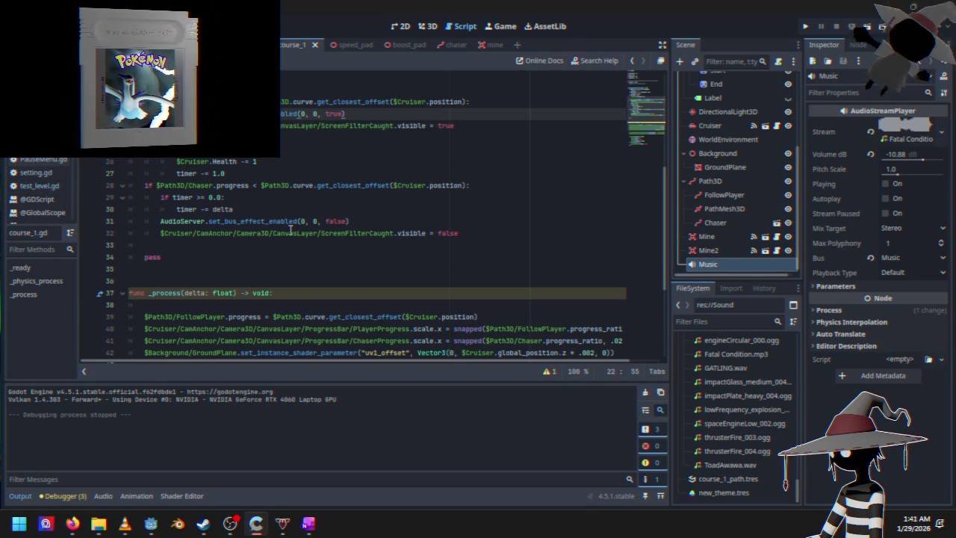
- Browse setting.gd, test_level.gd and PauseMenu.gd, then hide Godot to reveal Paint's canvas
mouse_move(284, 236)
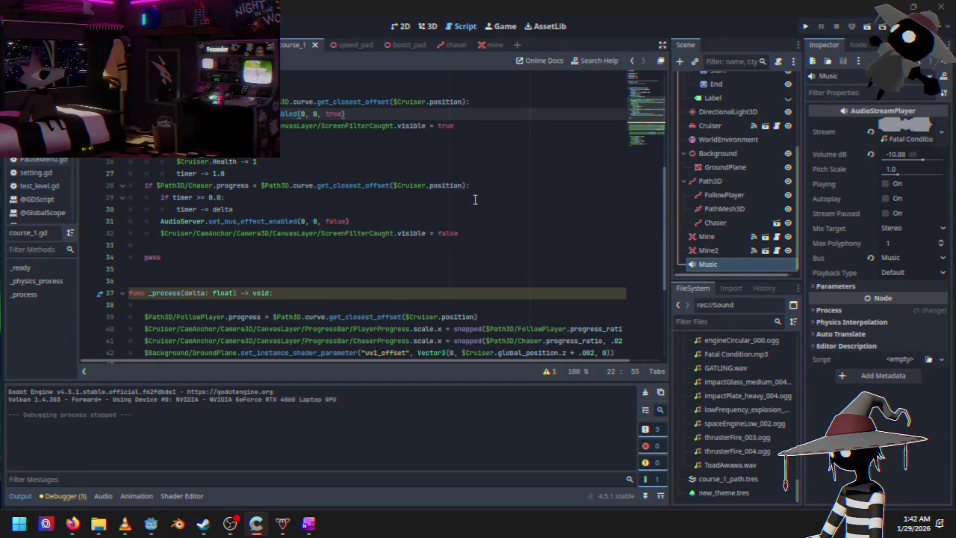
left_click(35, 172)
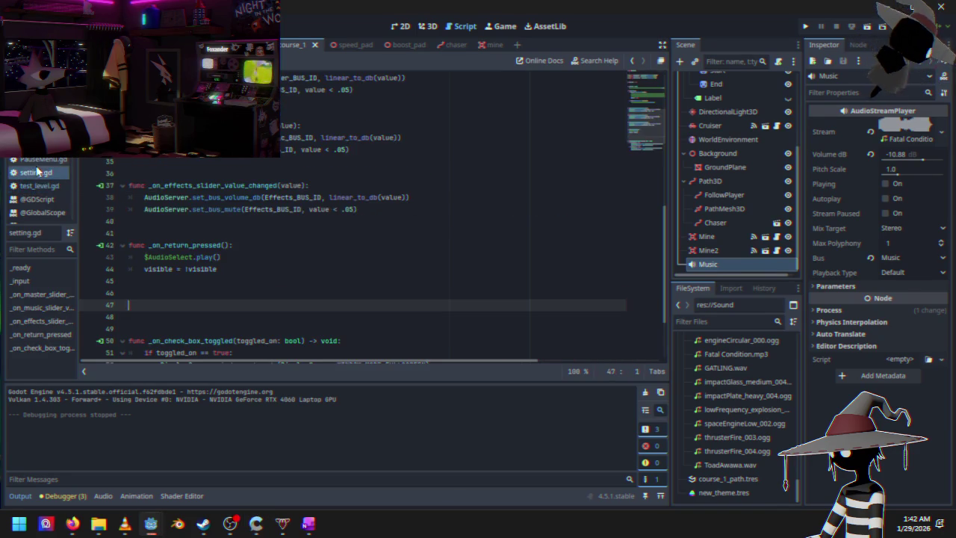
left_click(35, 186)
left_click(34, 174)
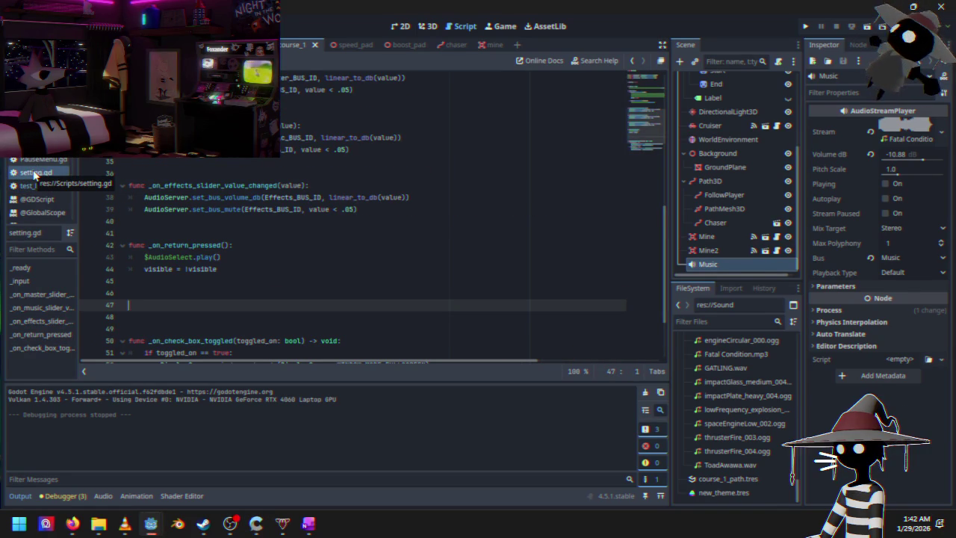
left_click(43, 161)
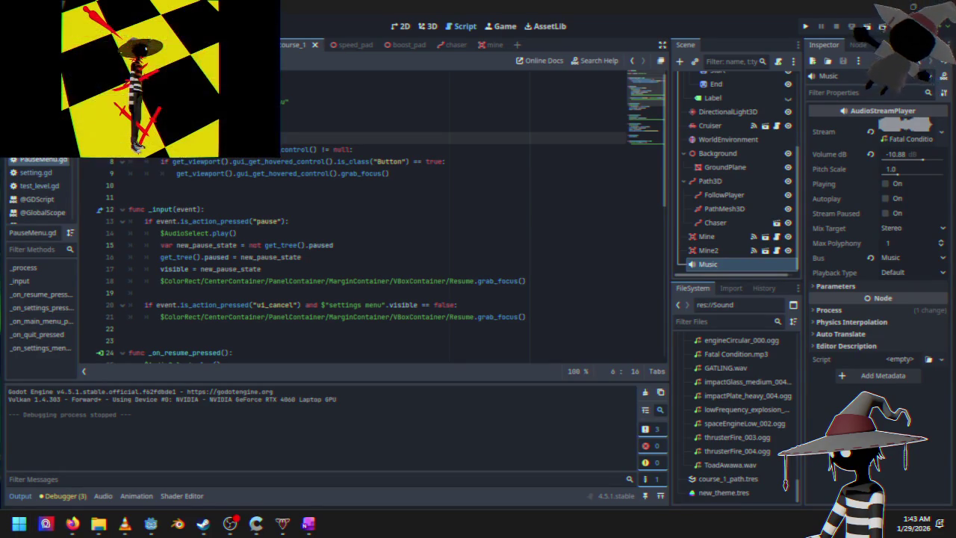
key("super+d")
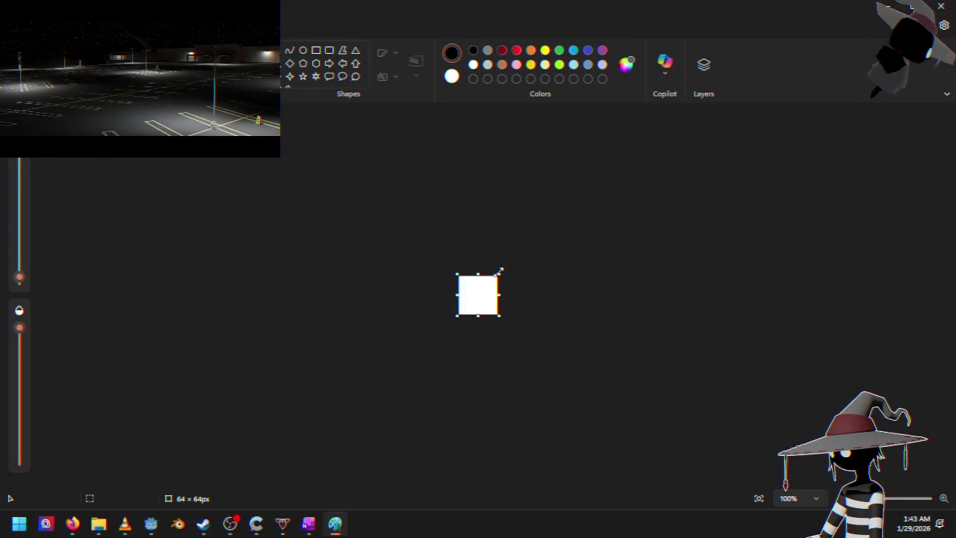
- Enlarge the canvas to 362×272 px, zoom to about 197%, and draw a rectangle
mouse_move(499, 272)
left_mouse_down()
mouse_move(650, 181)
mouse_move(657, 167)
left_mouse_up()
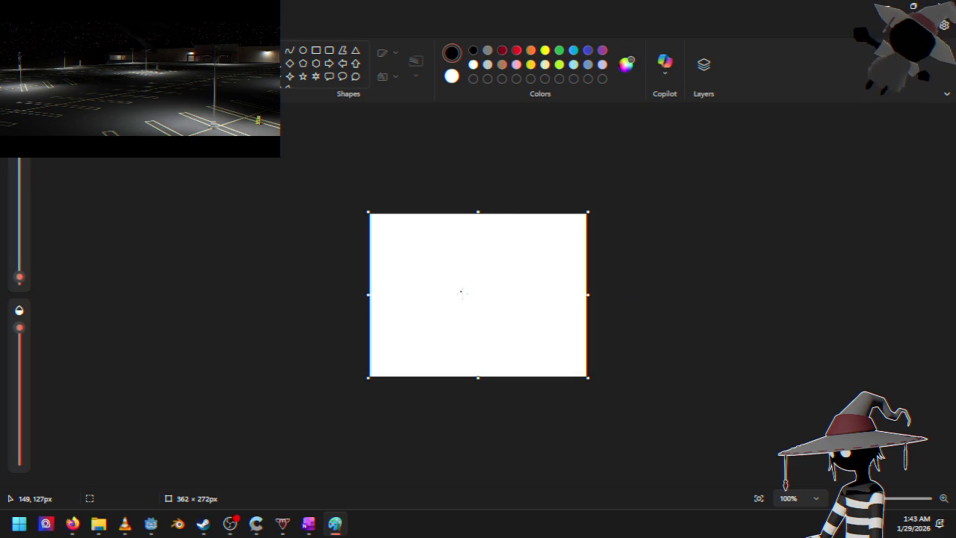
mouse_move(867, 498)
left_mouse_down()
mouse_move(885, 499)
mouse_move(875, 498)
left_mouse_up()
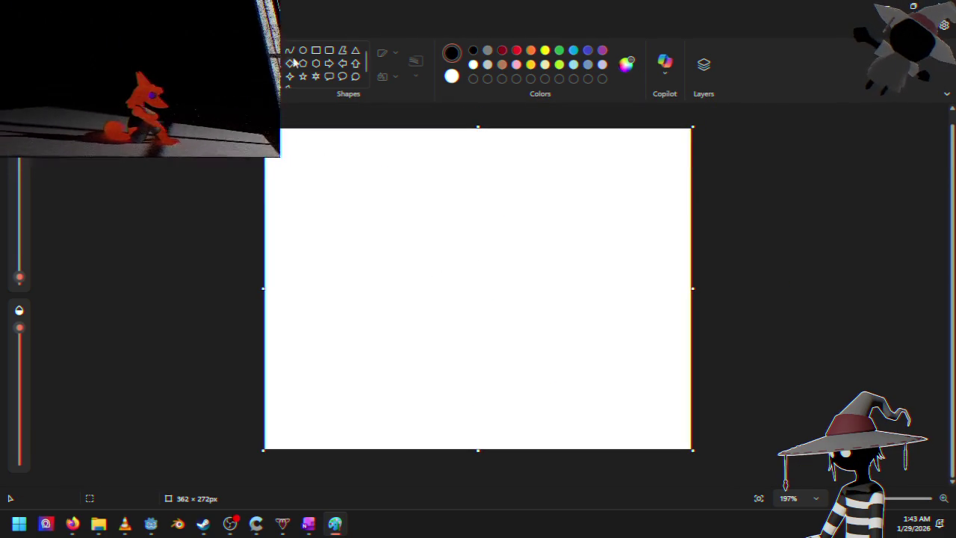
left_click(315, 52)
mouse_move(353, 161)
left_mouse_down()
mouse_move(518, 252)
mouse_move(551, 244)
left_mouse_up()
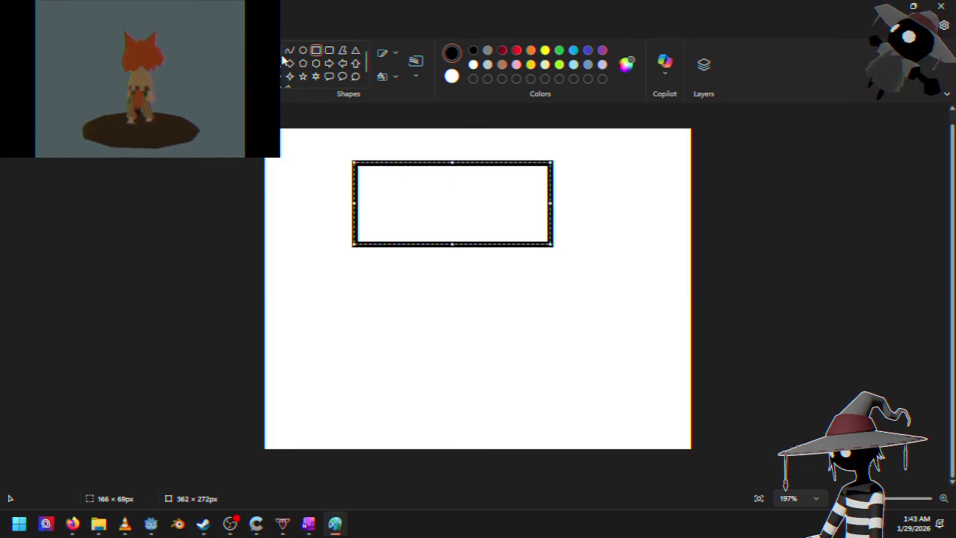
- Add a text box inside the rectangle reading 'i dont want to'
left_click(218, 51)
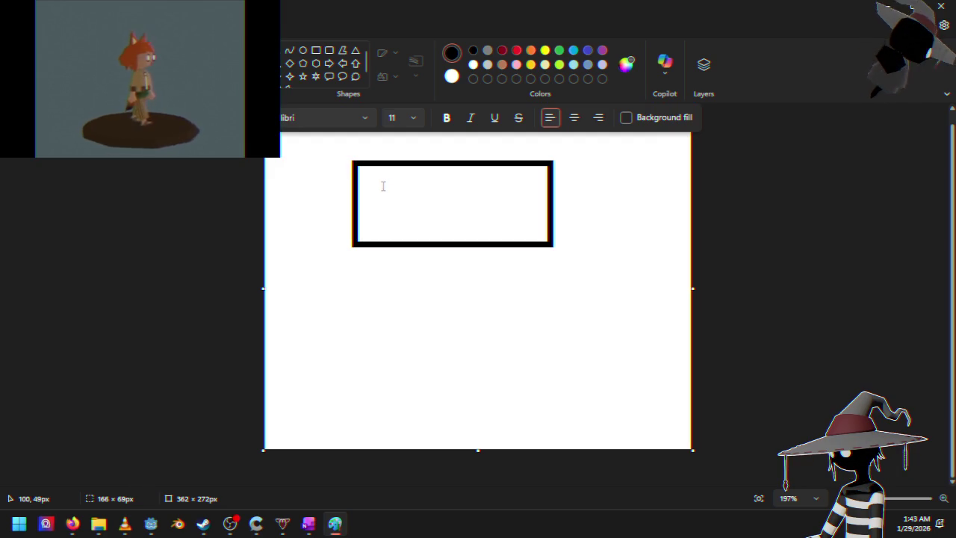
left_click_drag(379, 183, 521, 227)
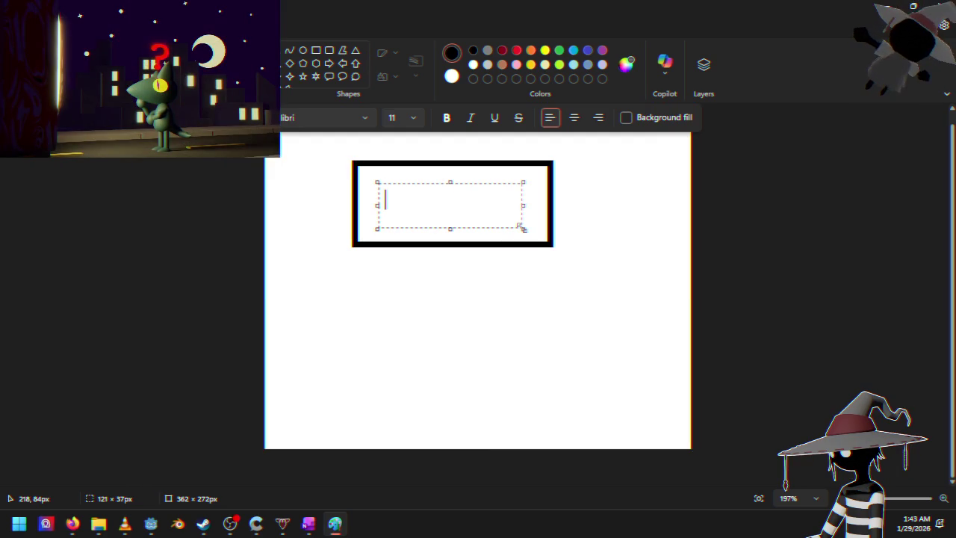
type("i dont wat")
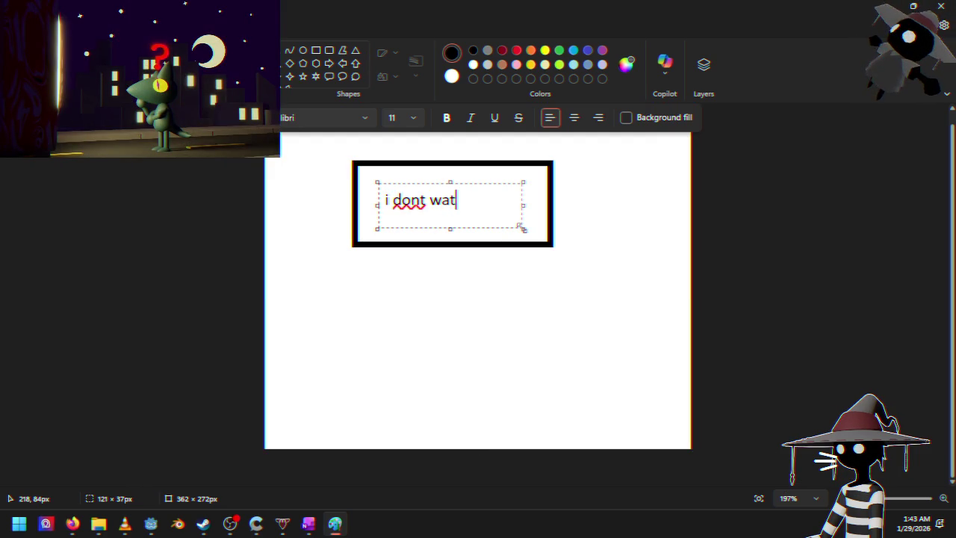
key("BackSpace")
type("nt to")
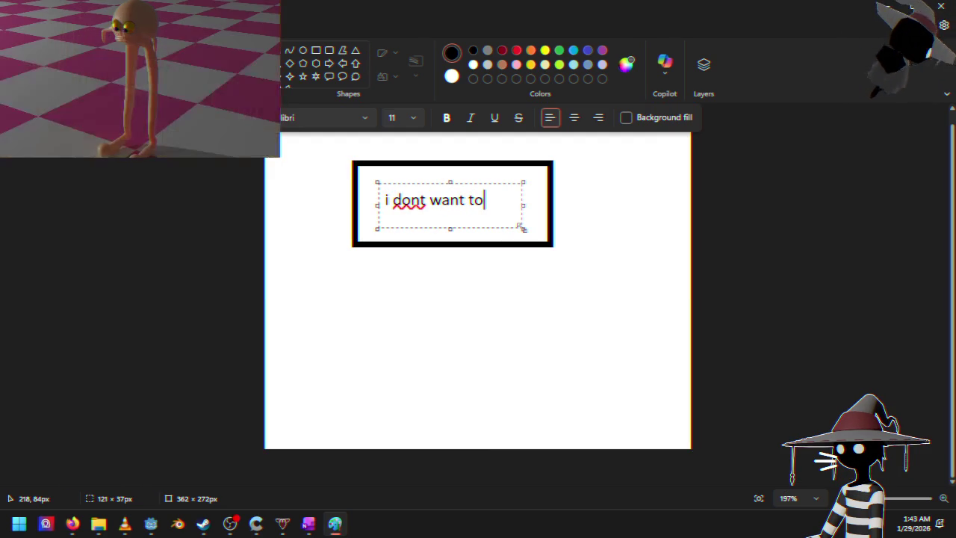
- Draw a diamond below the rectangle and label it 'bed'
left_click(303, 50)
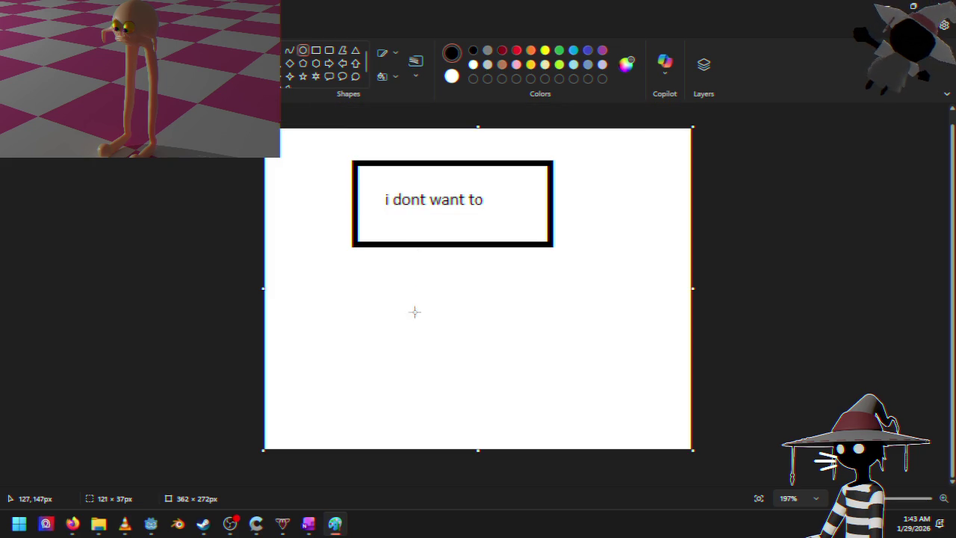
left_click(290, 64)
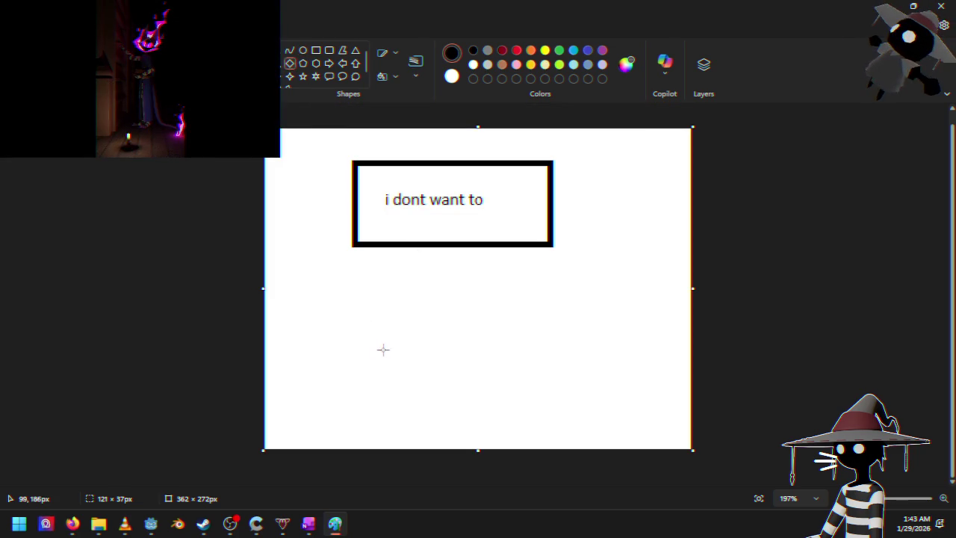
left_click_drag(387, 325, 485, 422)
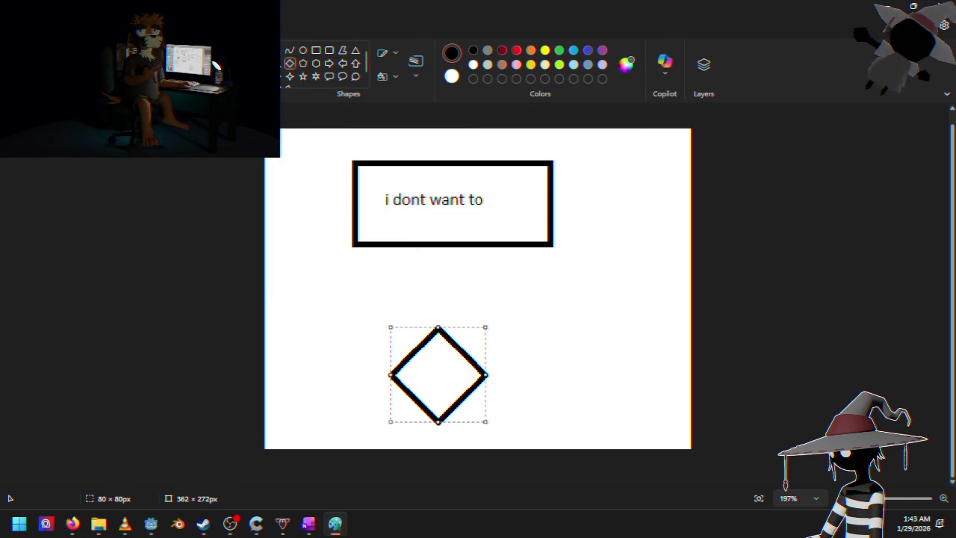
left_click(217, 50)
mouse_move(407, 359)
left_mouse_down()
mouse_move(452, 384)
mouse_move(547, 394)
left_mouse_up()
type("bed")
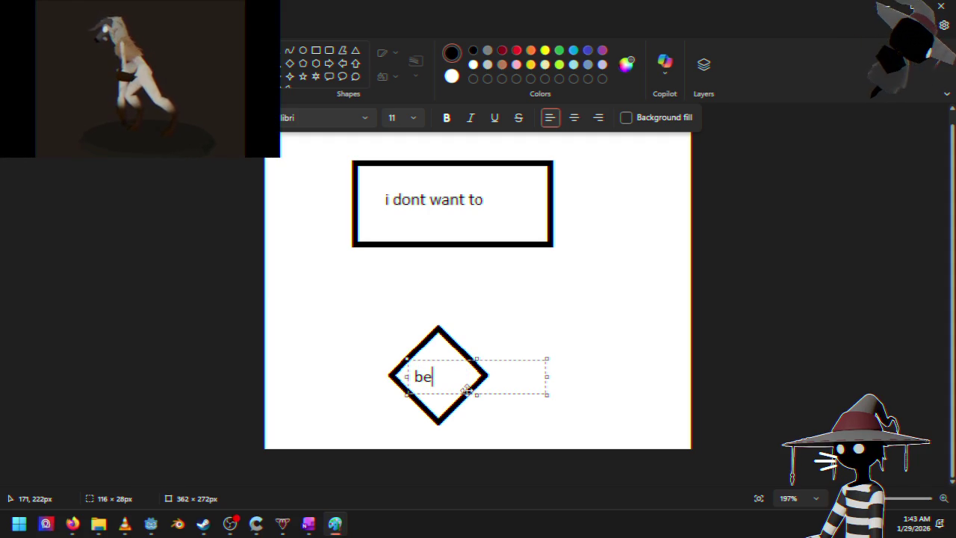
left_click(670, 333)
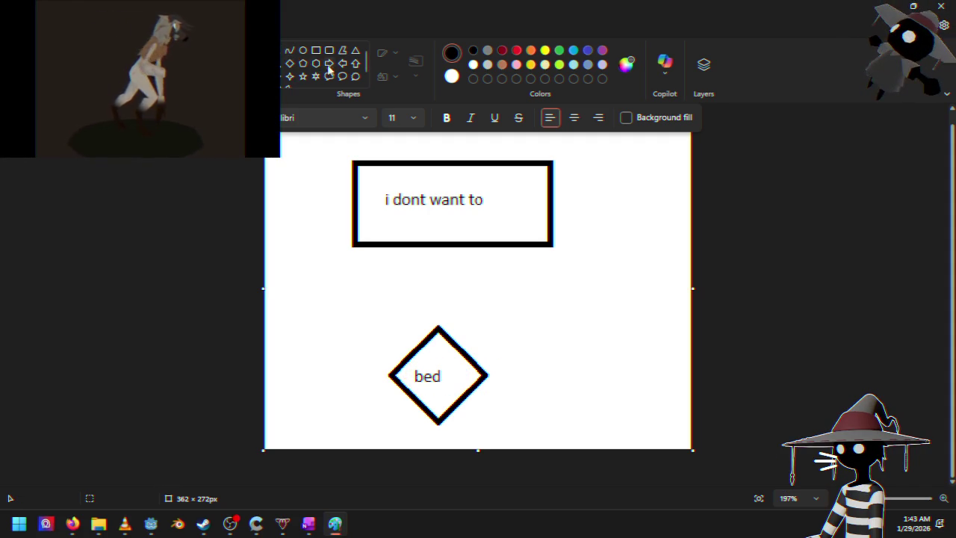
- Draw an 18px freehand arrow curving up from the diamond back to the rectangle
left_click(269, 64)
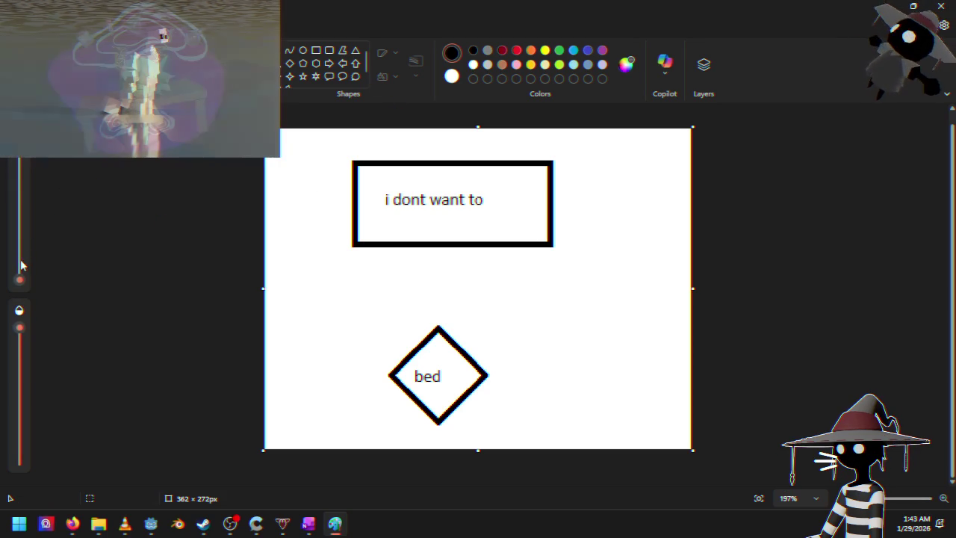
mouse_move(21, 270)
left_mouse_down()
mouse_move(21, 243)
mouse_move(19, 271)
left_mouse_up()
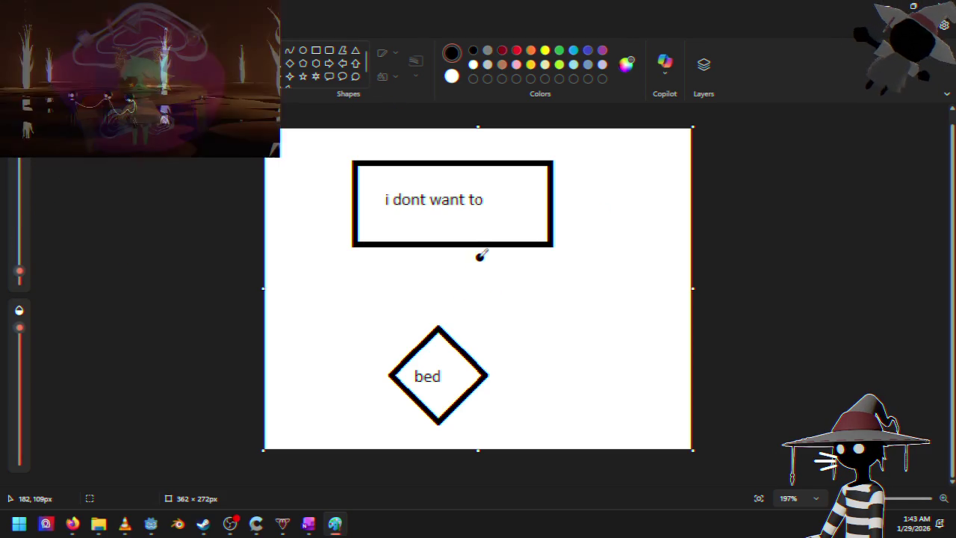
mouse_move(458, 256)
left_mouse_down()
mouse_move(502, 288)
mouse_move(601, 218)
mouse_move(570, 216)
left_mouse_up()
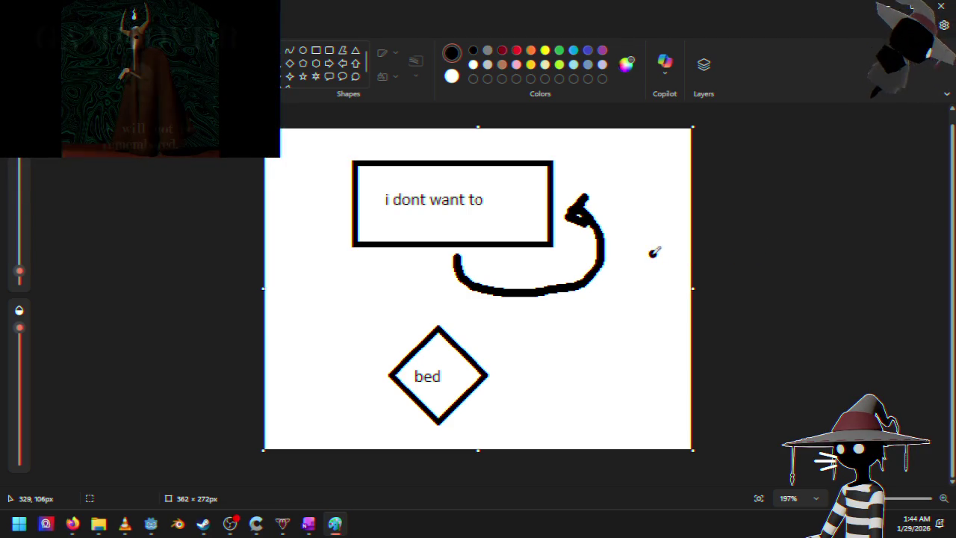
- Close Paint and discard the flowchart sketch without saving
left_click(951, 7)
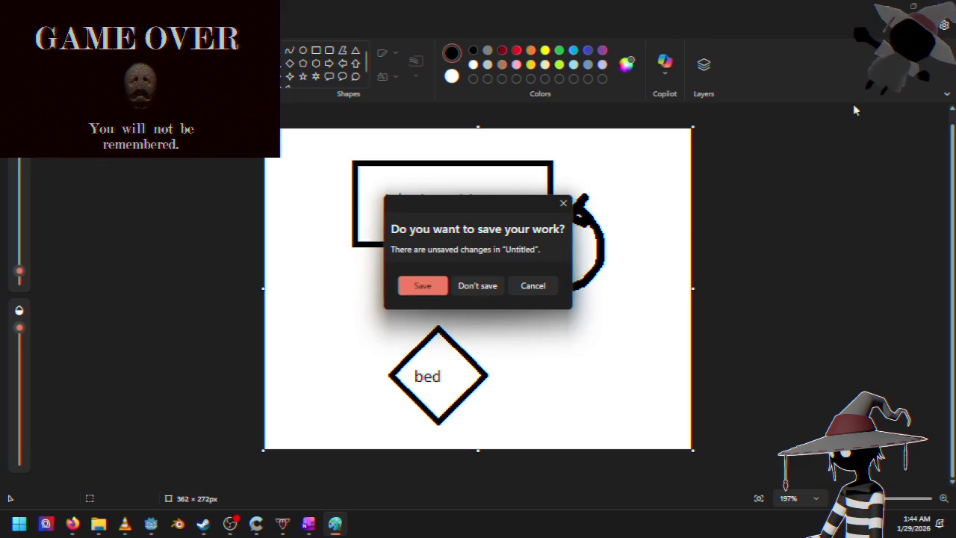
left_click(488, 289)
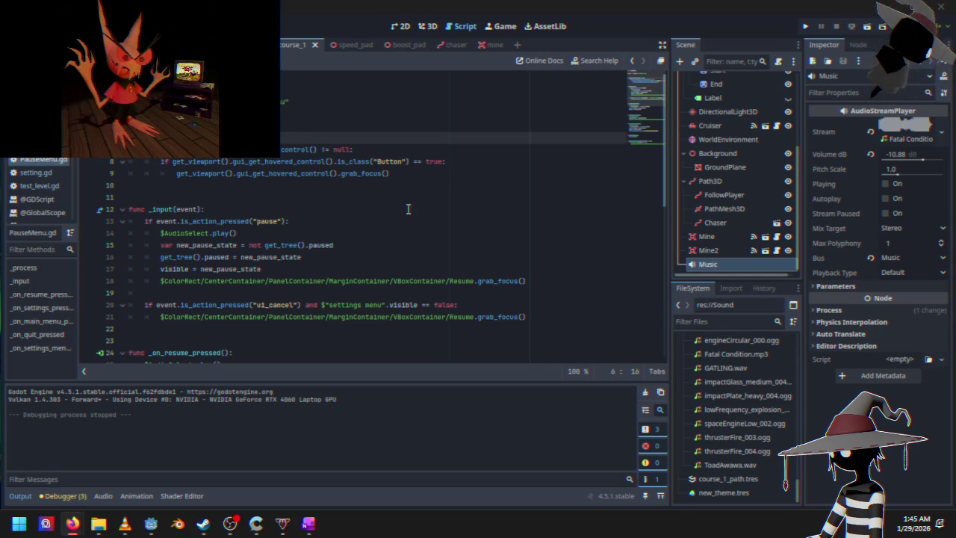
- In the 3D view, select the Path3D node and add a new point to the track curve
left_click(431, 26)
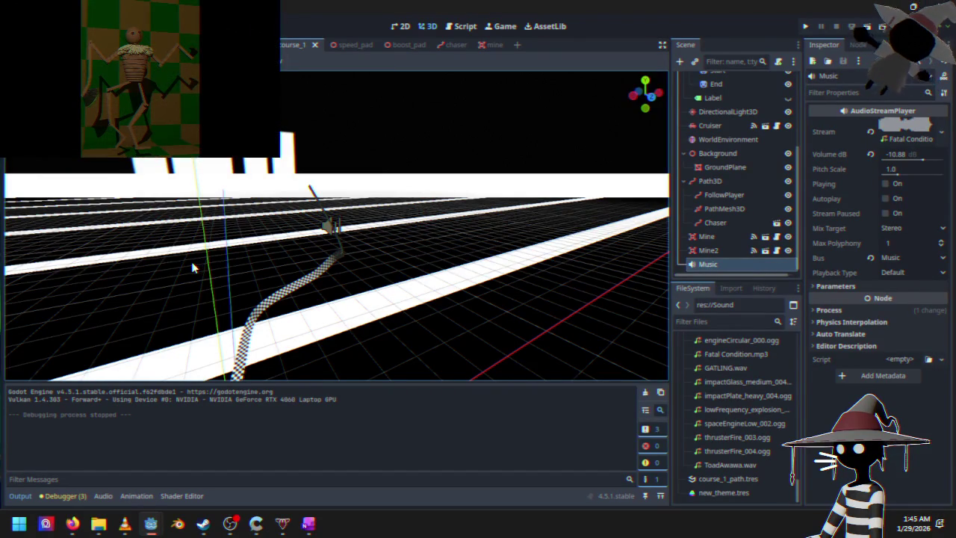
mouse_move(351, 229)
left_mouse_down()
mouse_move(224, 256)
mouse_move(187, 286)
mouse_move(355, 272)
mouse_move(246, 222)
left_mouse_up()
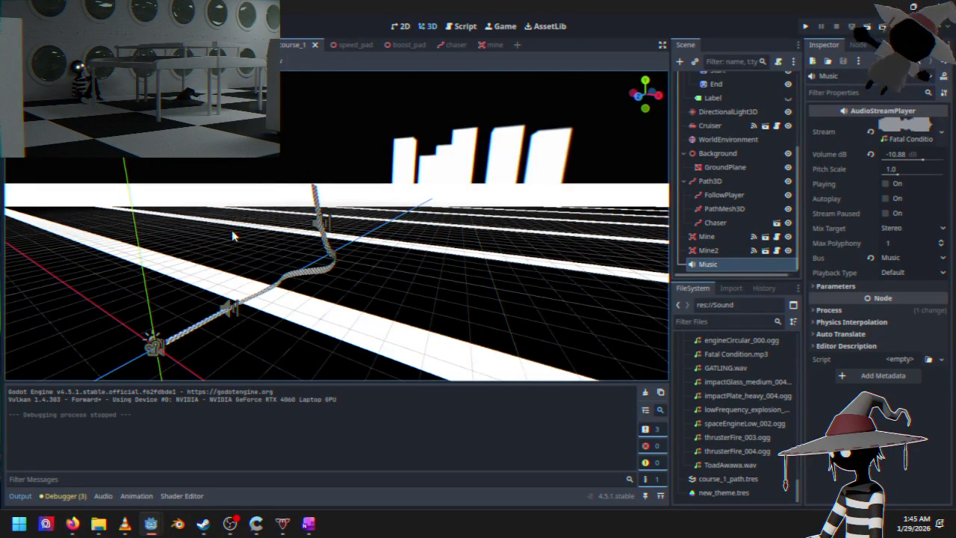
mouse_move(231, 236)
left_mouse_down()
mouse_move(261, 284)
mouse_move(213, 299)
mouse_move(324, 315)
mouse_move(437, 250)
mouse_move(495, 198)
mouse_move(474, 301)
mouse_move(376, 363)
mouse_move(343, 372)
mouse_move(476, 299)
left_mouse_up()
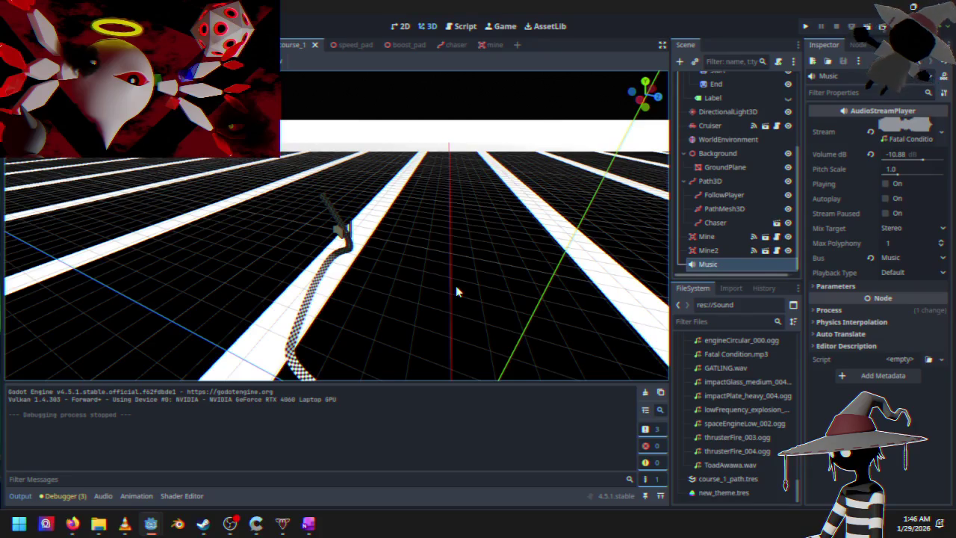
mouse_move(370, 237)
left_mouse_down()
mouse_move(460, 202)
mouse_move(352, 214)
mouse_move(363, 164)
left_mouse_up()
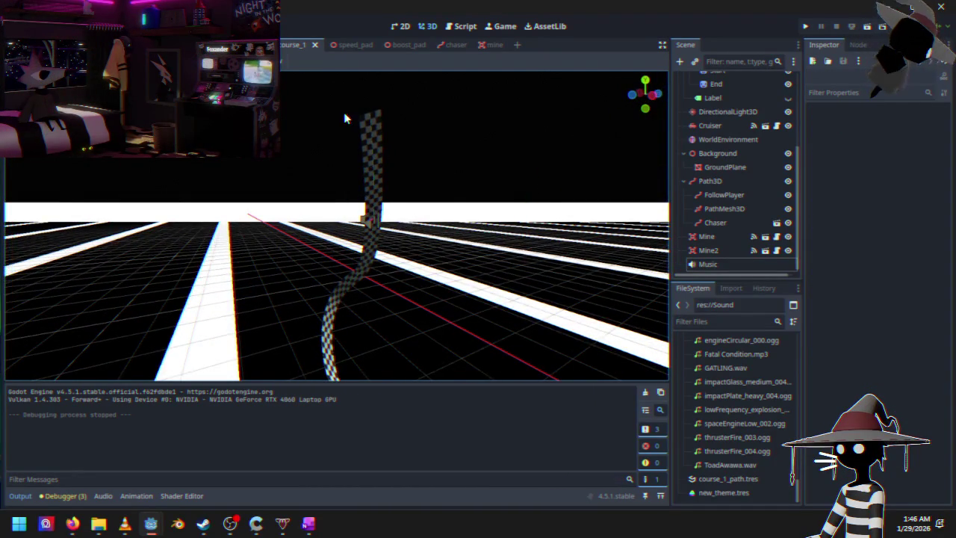
mouse_move(344, 117)
left_mouse_down()
mouse_move(363, 181)
mouse_move(611, 236)
left_mouse_up()
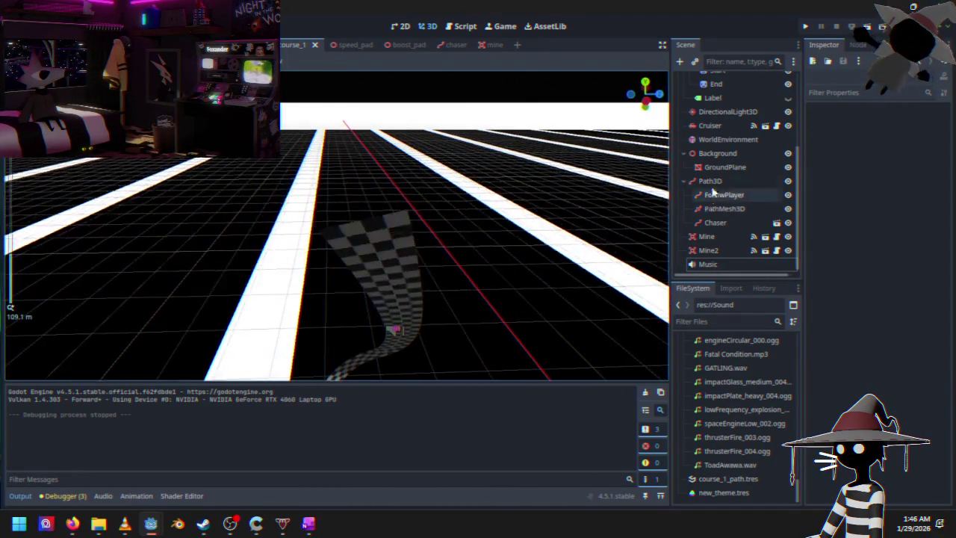
left_click(710, 180)
scroll(572, 213, "up", 3)
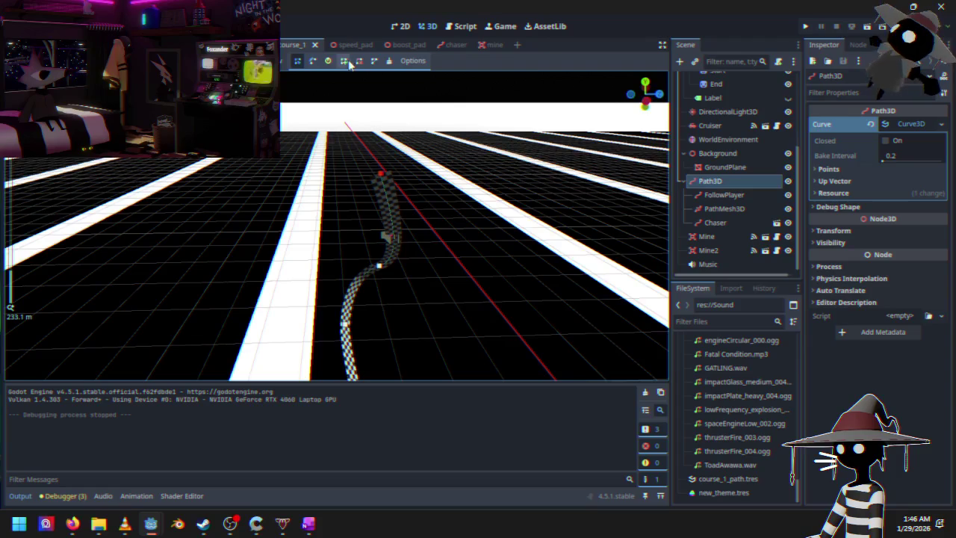
mouse_move(317, 170)
left_mouse_down()
mouse_move(147, 207)
mouse_move(341, 140)
mouse_move(148, 168)
mouse_move(222, 159)
left_mouse_up()
left_click(334, 147)
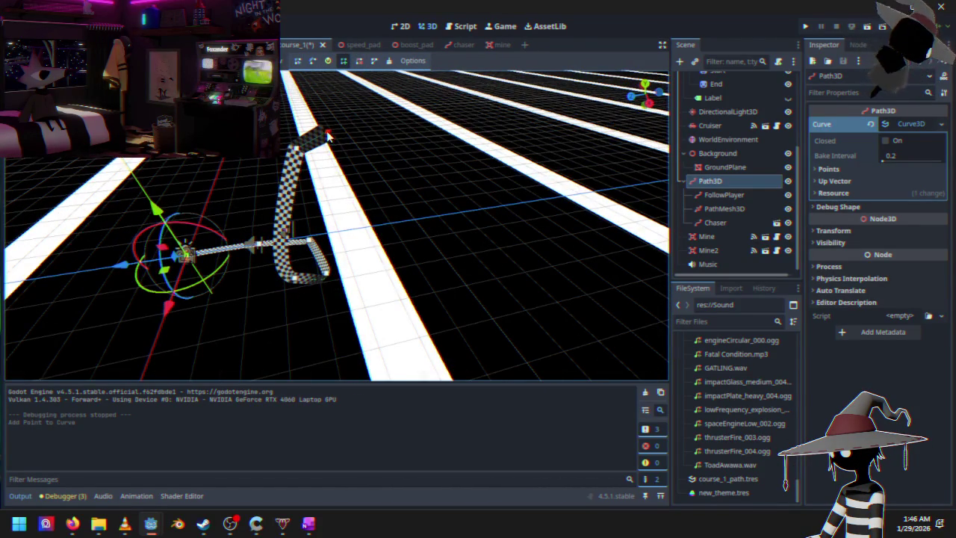
- Raise the new curve point and pull point 5's incoming handle to reshape the bend
mouse_move(329, 134)
left_mouse_down()
mouse_move(365, 129)
mouse_move(414, 97)
mouse_move(288, 187)
mouse_move(433, 163)
mouse_move(460, 126)
mouse_move(469, 137)
mouse_move(354, 155)
mouse_move(319, 148)
left_mouse_up()
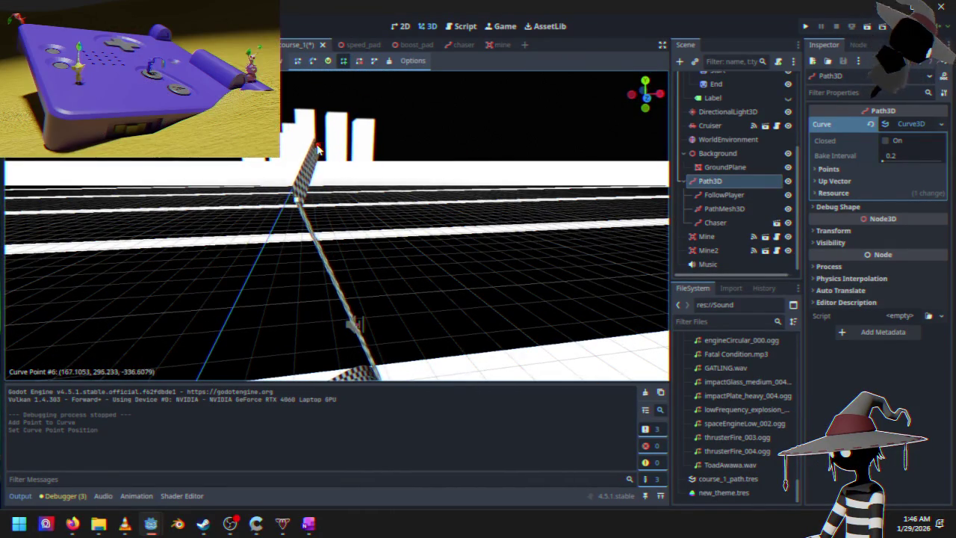
mouse_move(280, 186)
left_mouse_down()
mouse_move(336, 172)
mouse_move(407, 222)
mouse_move(420, 216)
left_mouse_up()
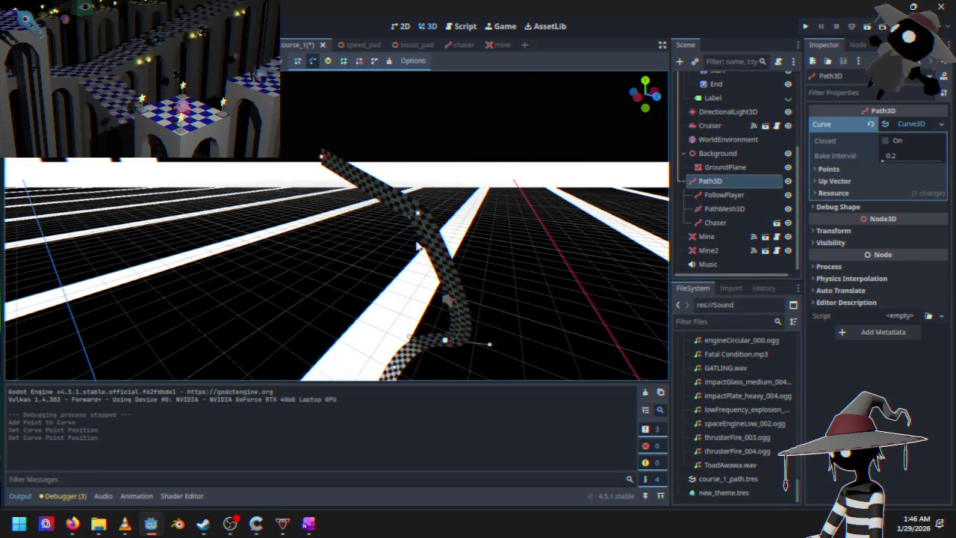
mouse_move(420, 215)
left_mouse_down()
mouse_move(453, 242)
mouse_move(369, 262)
mouse_move(352, 219)
mouse_move(319, 213)
left_mouse_up()
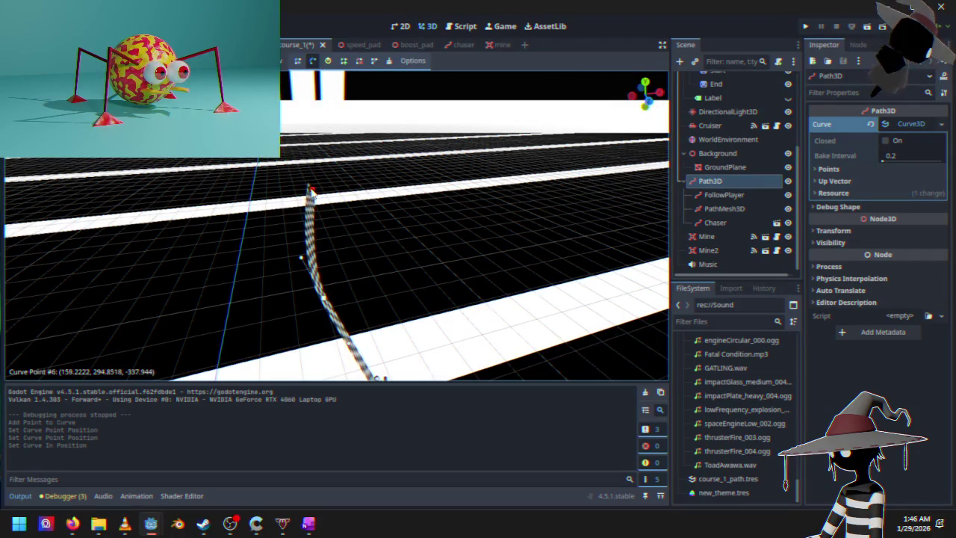
mouse_move(305, 74)
left_mouse_down()
mouse_move(288, 167)
mouse_move(355, 130)
left_mouse_up()
mouse_move(205, 186)
left_mouse_down()
mouse_move(274, 192)
mouse_move(215, 196)
left_mouse_up()
- Add point 6 at the end of the track curve
left_click(220, 186)
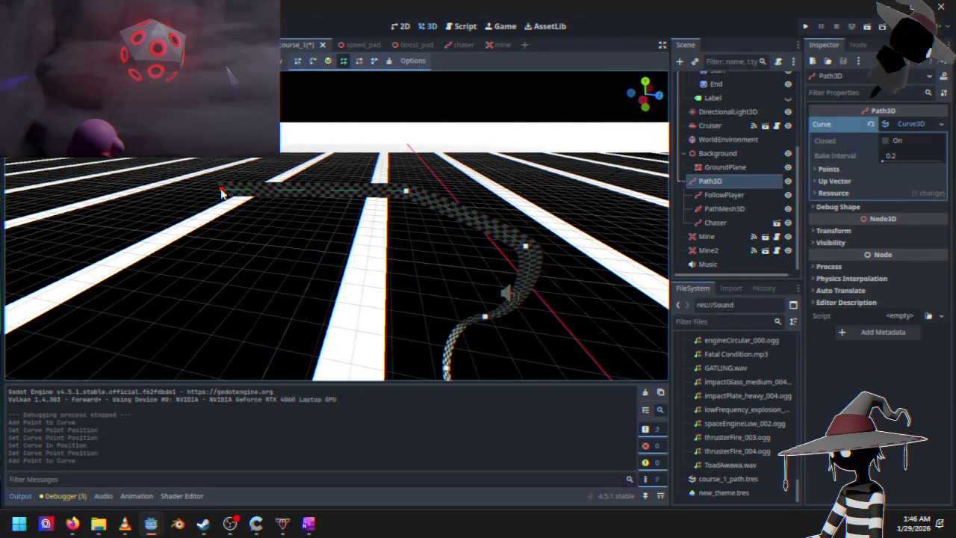
scroll(381, 213, "up", 1)
left_click_drag(380, 213, 333, 204)
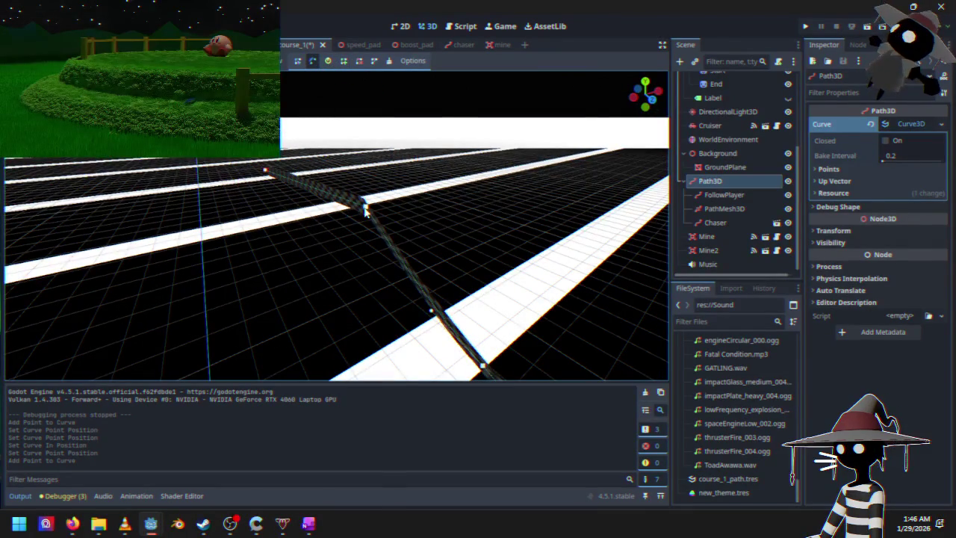
- Smooth point 6's incoming handle into a gentle bend, then save and run the project
left_click_drag(399, 227, 396, 236)
mouse_move(336, 236)
left_mouse_down()
mouse_move(386, 175)
mouse_move(433, 181)
mouse_move(439, 170)
left_mouse_up()
mouse_move(439, 170)
left_mouse_down()
mouse_move(396, 210)
mouse_move(292, 257)
mouse_move(298, 265)
left_mouse_up()
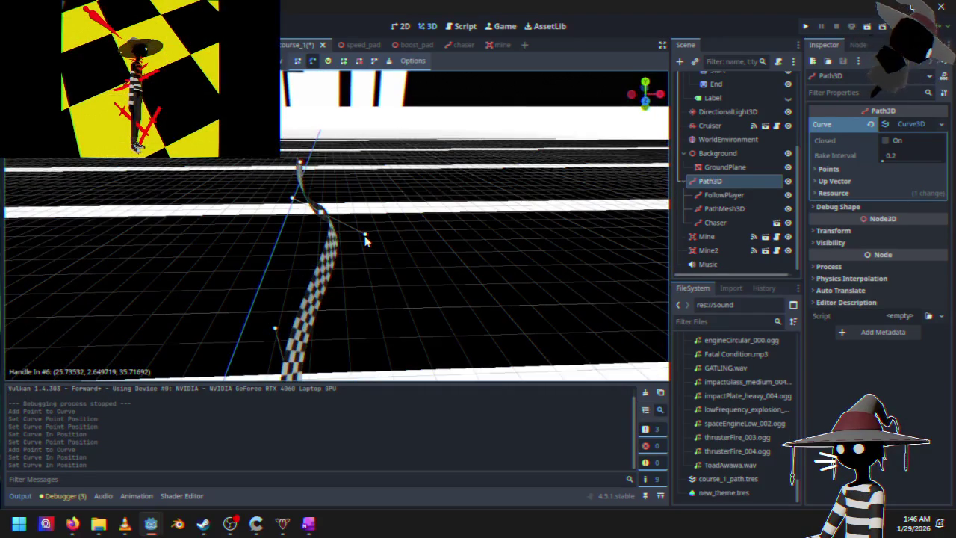
mouse_move(365, 236)
left_mouse_down()
mouse_move(326, 259)
mouse_move(399, 239)
mouse_move(448, 189)
mouse_move(501, 162)
mouse_move(495, 218)
left_mouse_up()
mouse_move(370, 244)
left_mouse_down()
mouse_move(228, 310)
mouse_move(499, 73)
left_mouse_up()
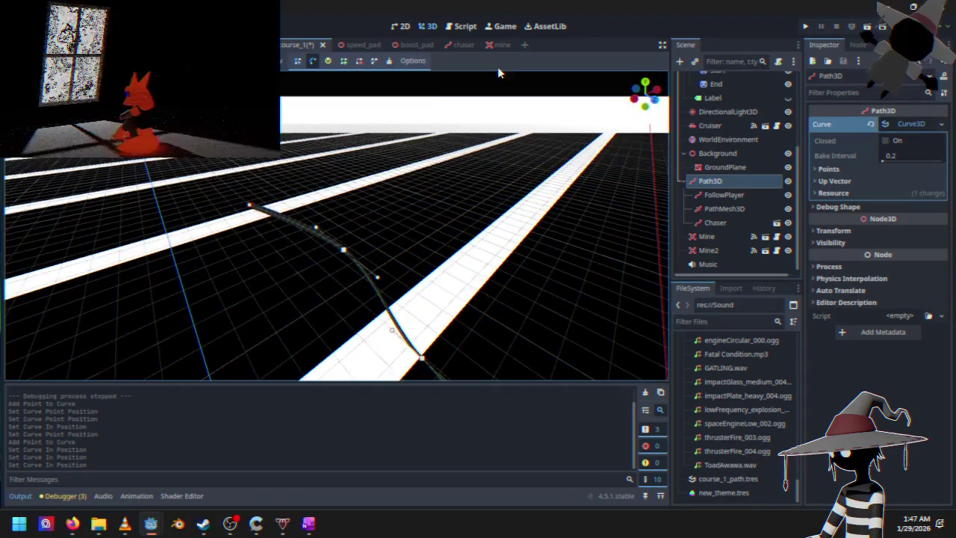
left_click(806, 26)
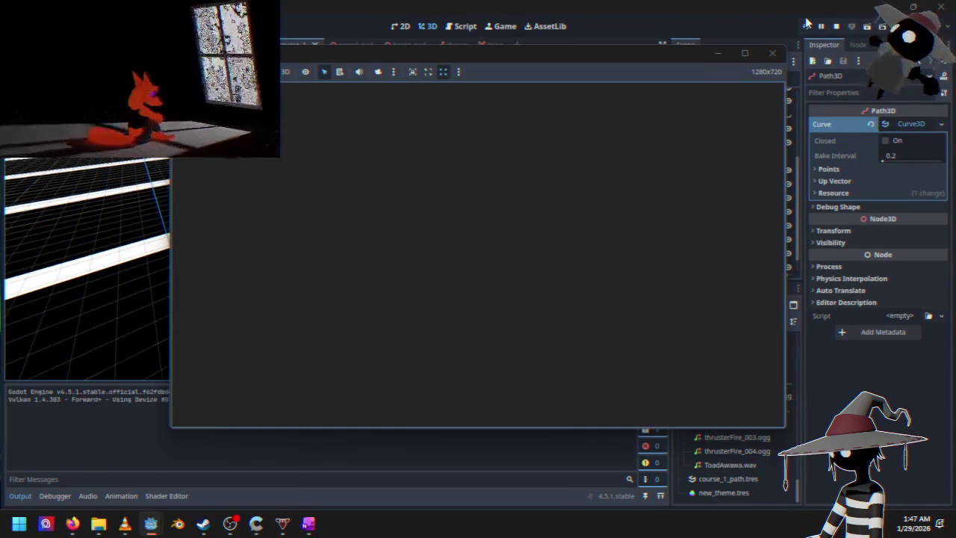
- Race the edited course, then pause and quit back to the game's main menu
key("Return")
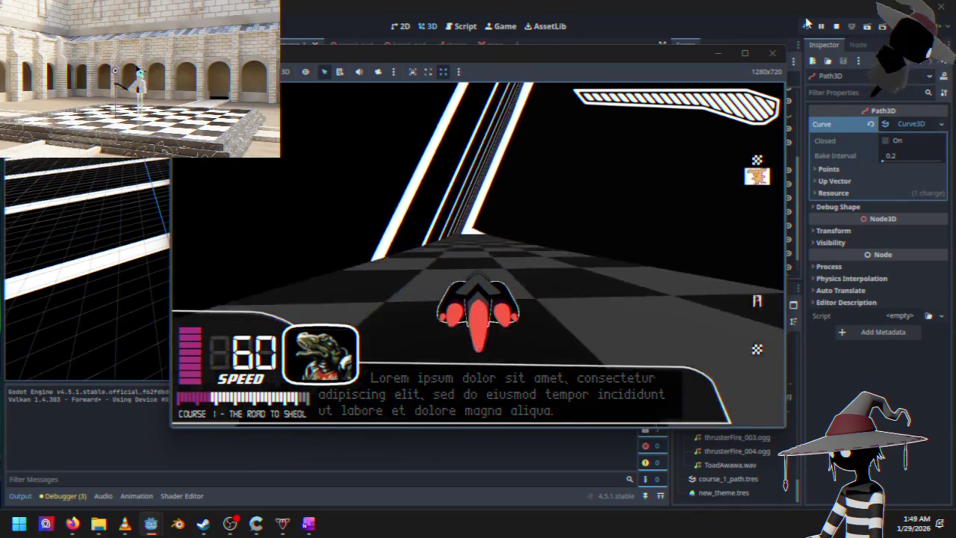
key("Escape")
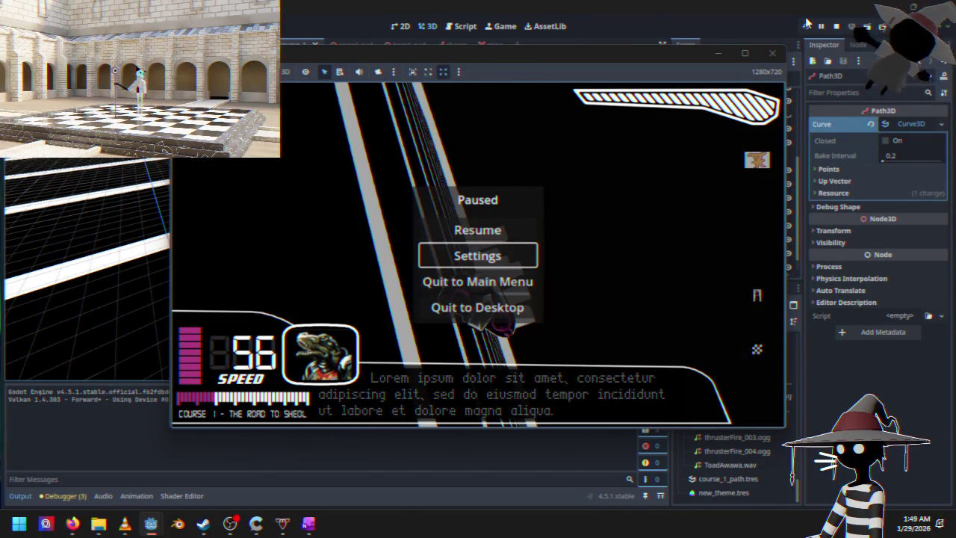
key("Down")
key("Return")
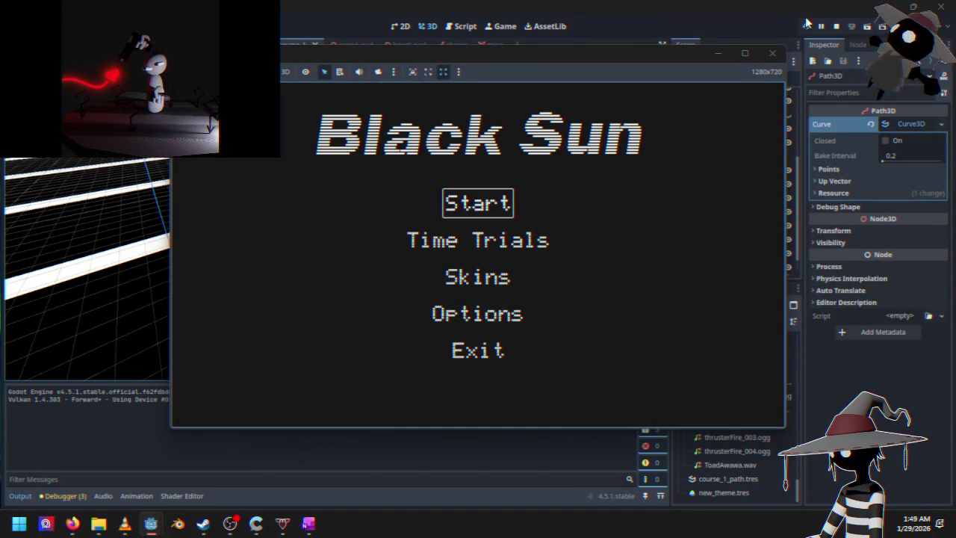
- Close the running game window and orbit the 3D view across the track
left_click(836, 26)
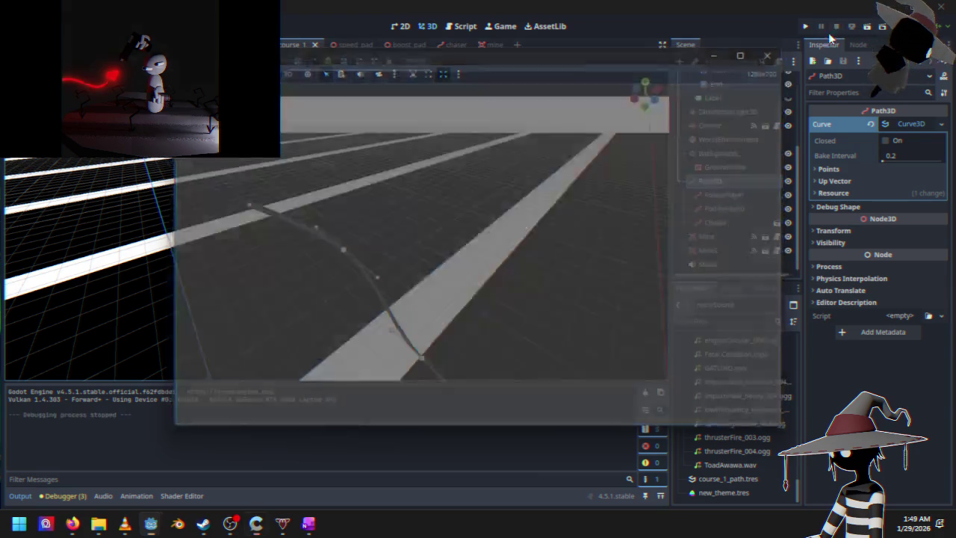
scroll(306, 262, "up", 5)
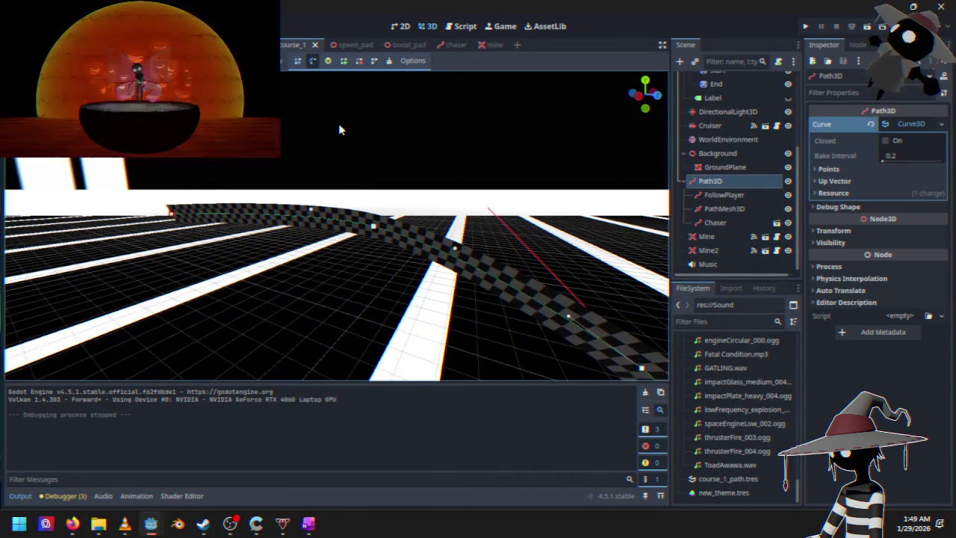
mouse_move(413, 369)
left_mouse_down()
mouse_move(319, 362)
mouse_move(302, 283)
left_mouse_up()
- Tilt the curve point to twist the climbing checkered track, checking the banking from several angles
scroll(302, 284, "up", 4)
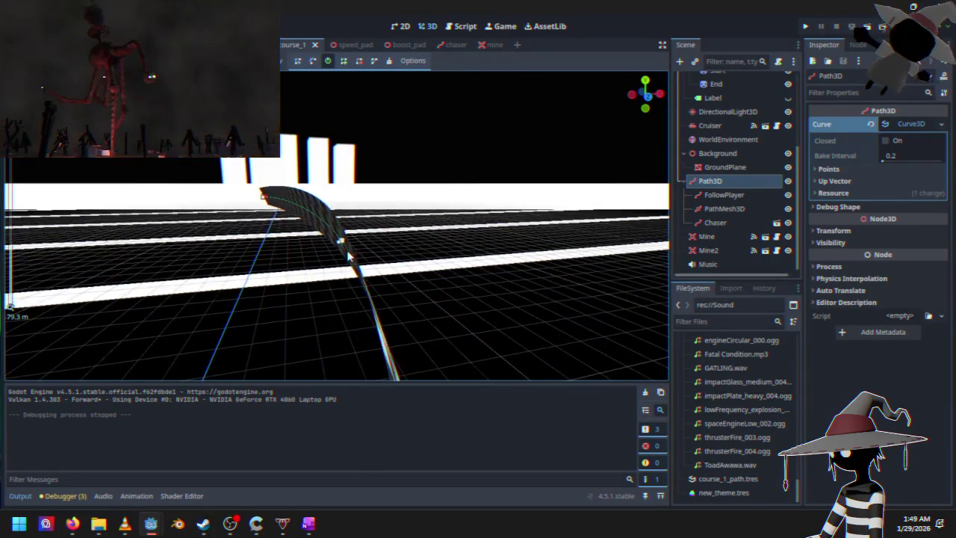
scroll(327, 282, "up", 2)
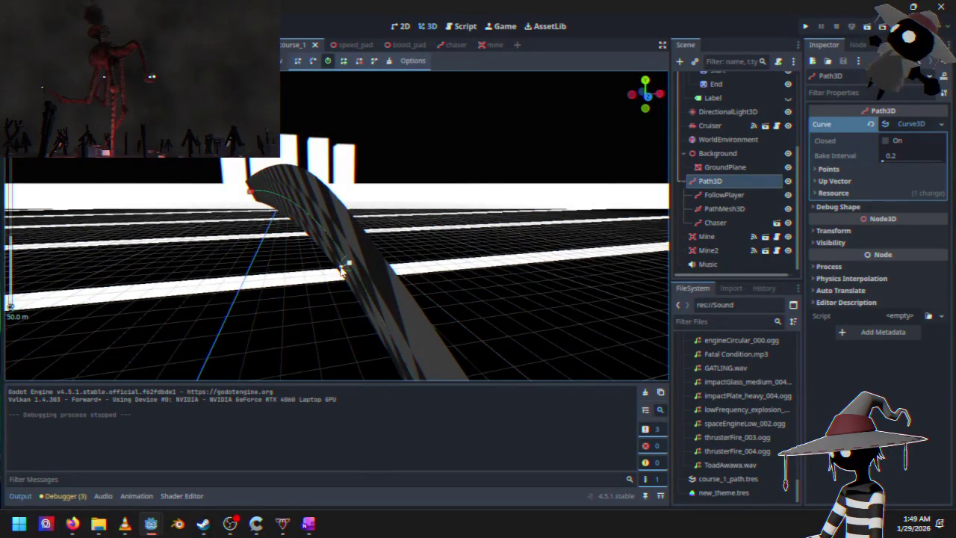
mouse_move(342, 269)
left_mouse_down()
mouse_move(350, 273)
mouse_move(322, 312)
mouse_move(392, 296)
mouse_move(433, 252)
mouse_move(422, 285)
left_mouse_up()
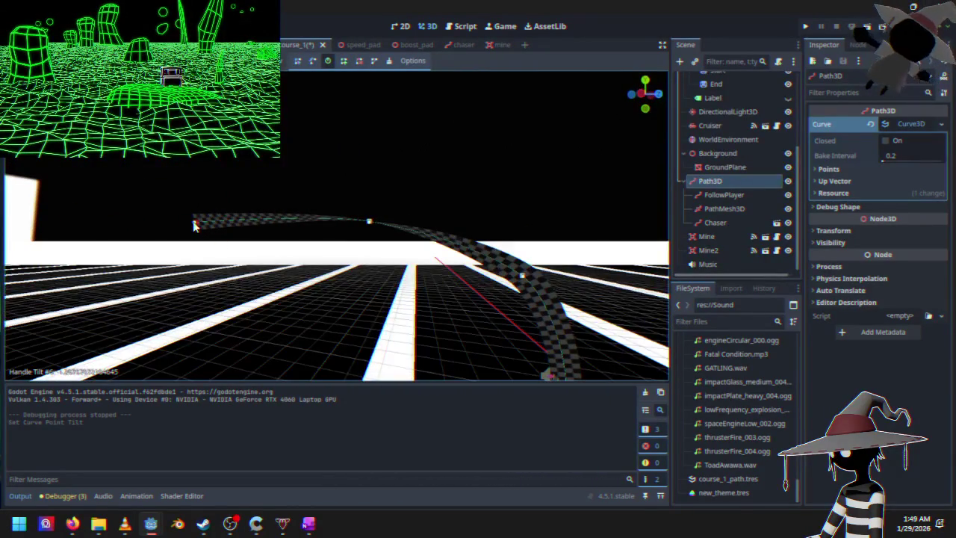
left_click_drag(188, 234, 400, 270)
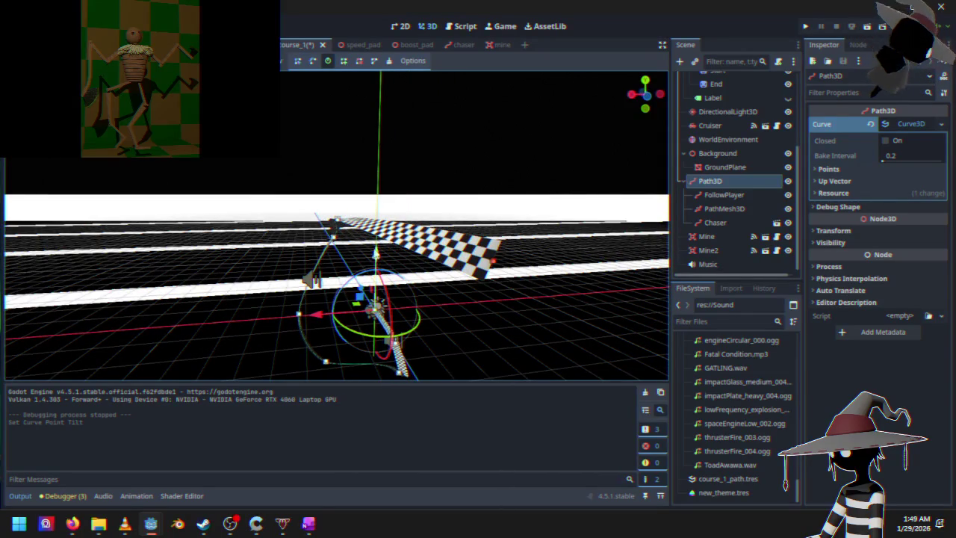
mouse_move(386, 222)
left_mouse_down()
mouse_move(418, 228)
mouse_move(363, 185)
mouse_move(362, 204)
mouse_move(390, 223)
mouse_move(482, 213)
mouse_move(478, 206)
mouse_move(487, 217)
mouse_move(479, 207)
mouse_move(483, 214)
mouse_move(498, 203)
mouse_move(490, 216)
mouse_move(485, 209)
mouse_move(329, 236)
left_mouse_up()
scroll(328, 235, "up", 5)
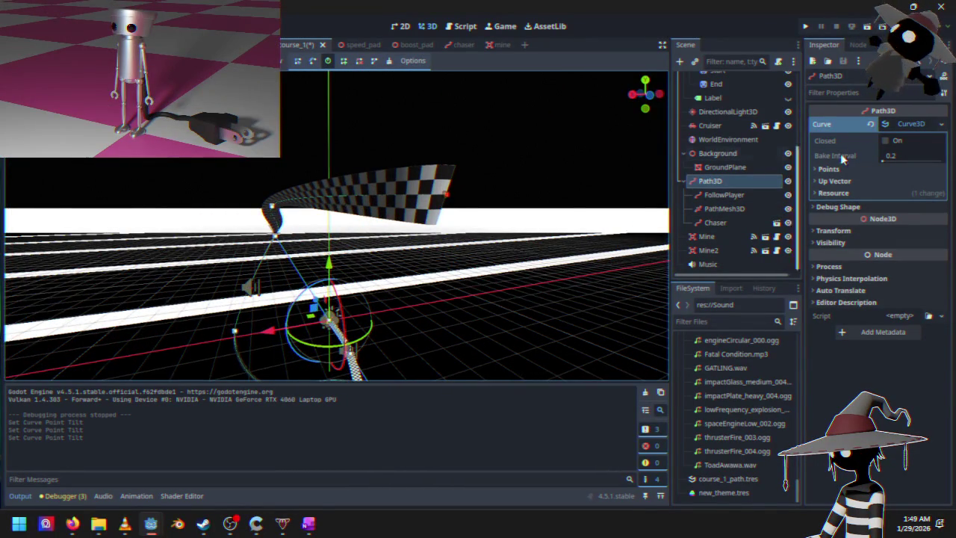
- Expand the Curve3D properties and scroll through each point's position, handles and tilt values
left_click(904, 126)
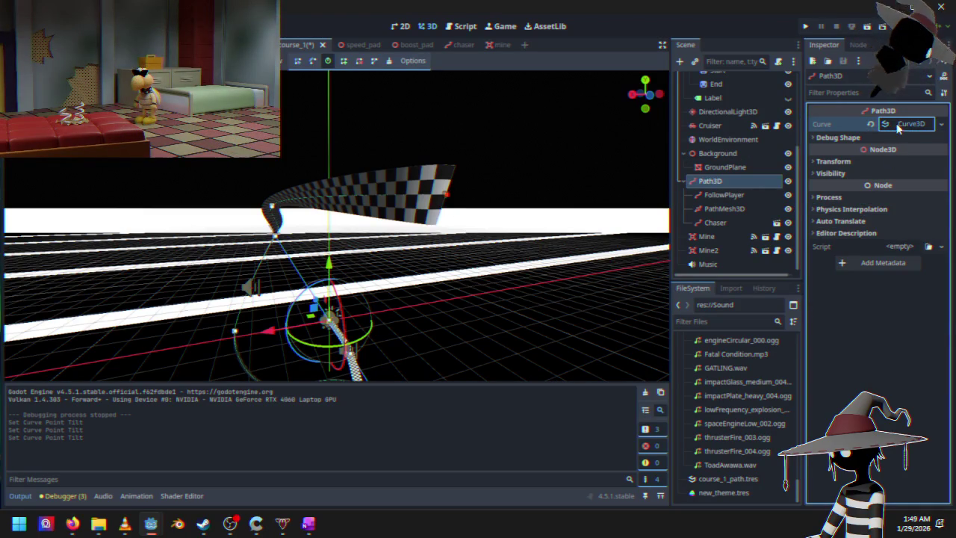
left_click(899, 125)
left_click(845, 172)
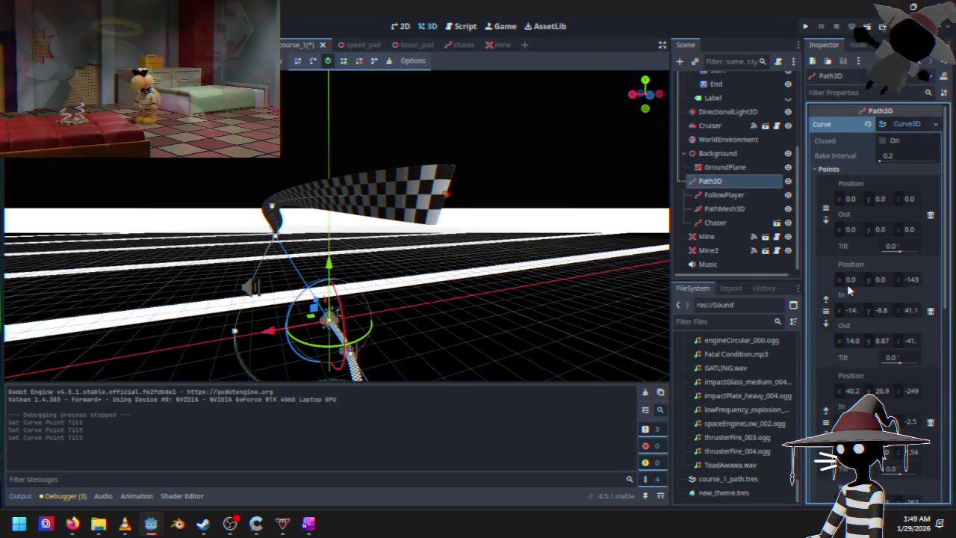
scroll(838, 383, "down", 3)
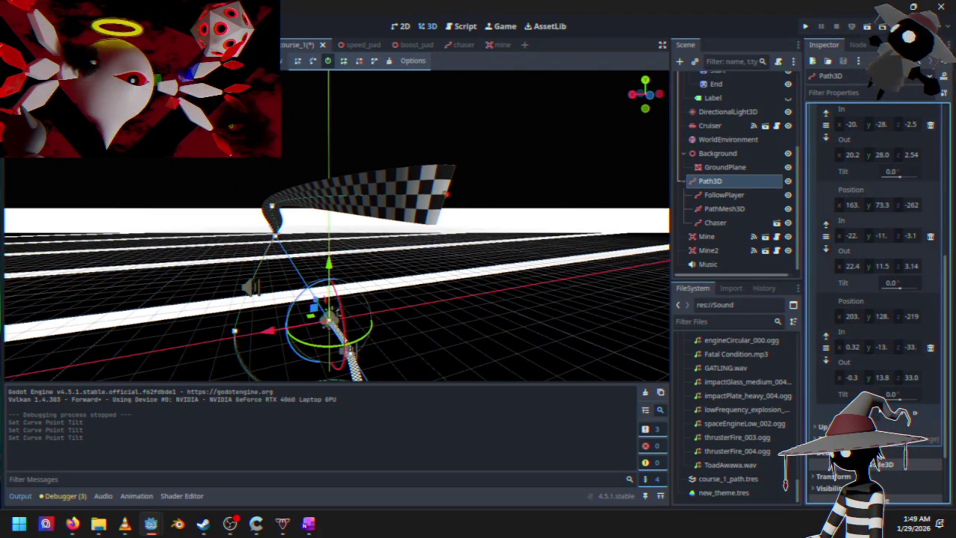
scroll(902, 417, "down", 5)
scroll(853, 334, "up", 3)
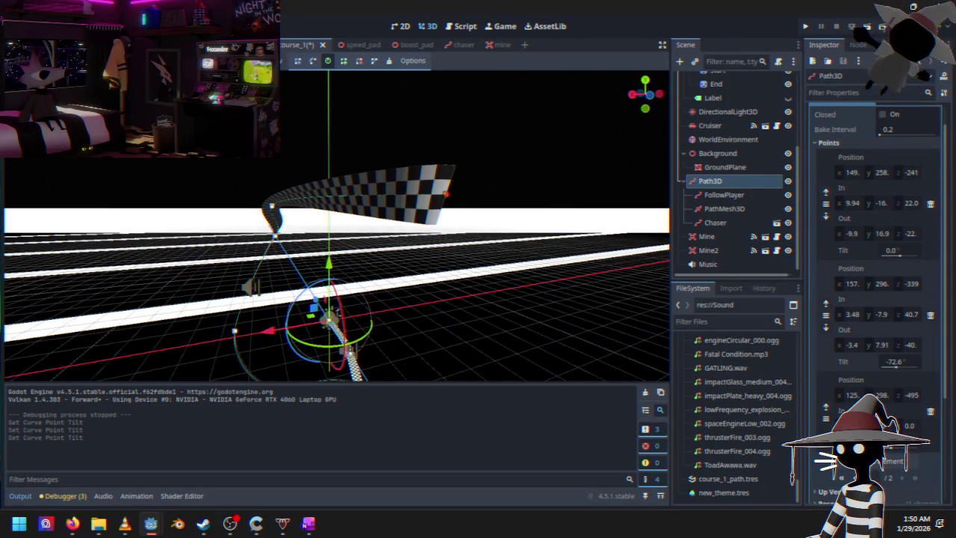
- Orbit and zoom out around the checkered track to review point 7's corkscrew twist
mouse_move(530, 273)
left_mouse_down()
mouse_move(501, 257)
mouse_move(486, 261)
mouse_move(480, 250)
mouse_move(492, 250)
left_mouse_up()
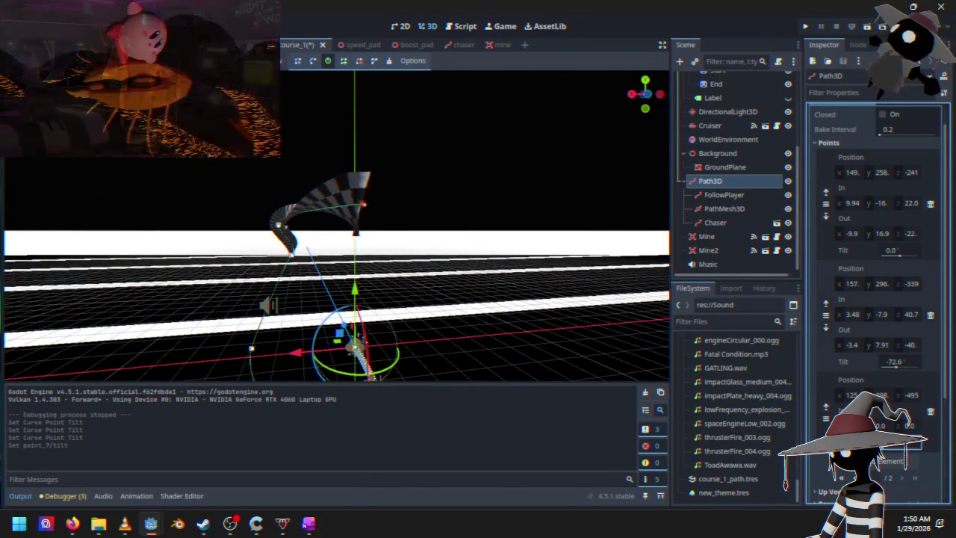
left_click_drag(545, 326, 443, 334)
left_click_drag(368, 292, 581, 254)
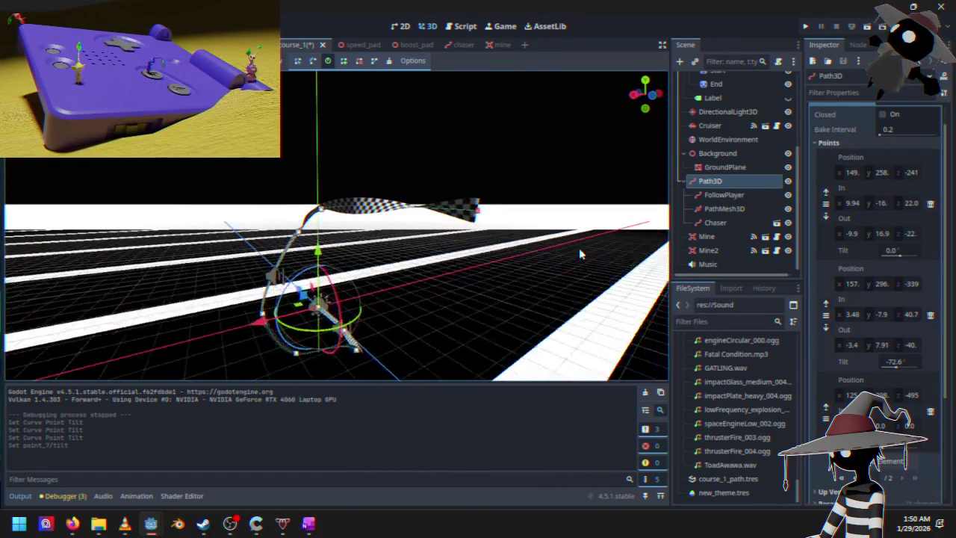
mouse_move(469, 254)
left_mouse_down()
mouse_move(454, 275)
mouse_move(465, 261)
mouse_move(559, 231)
mouse_move(645, 229)
mouse_move(42, 232)
mouse_move(73, 207)
mouse_move(33, 217)
mouse_move(647, 225)
mouse_move(591, 246)
mouse_move(439, 246)
mouse_move(501, 260)
mouse_move(476, 239)
mouse_move(407, 277)
mouse_move(523, 269)
mouse_move(658, 299)
left_mouse_up()
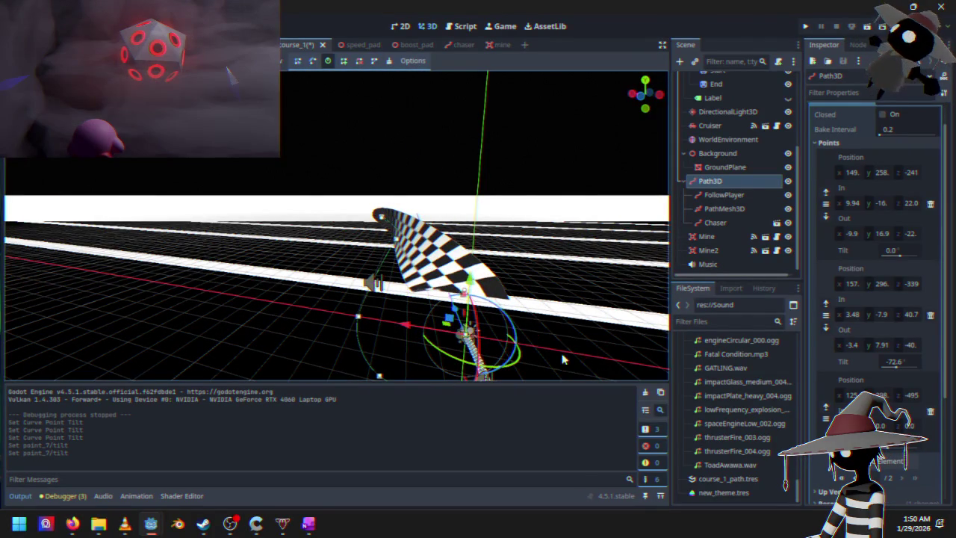
scroll(563, 360, "down", 2)
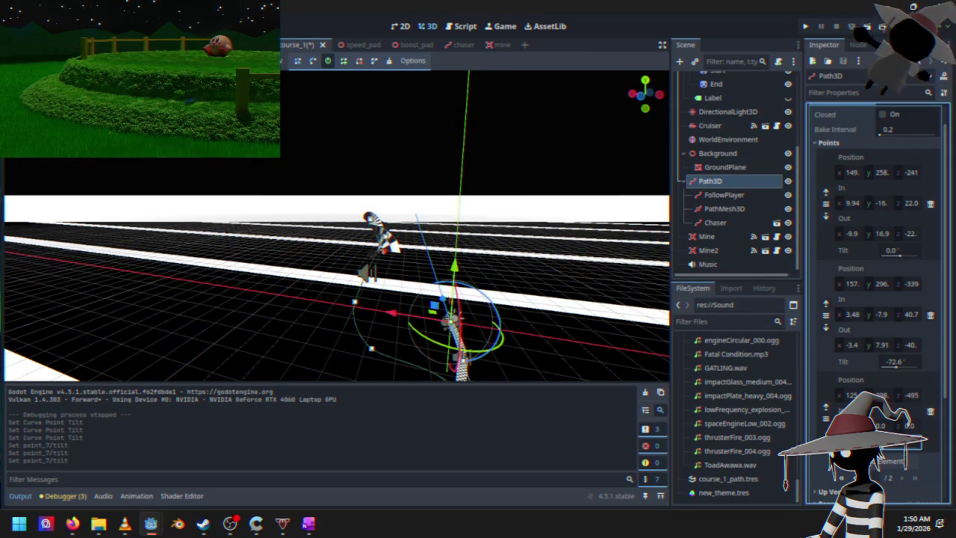
left_click_drag(351, 225, 306, 212)
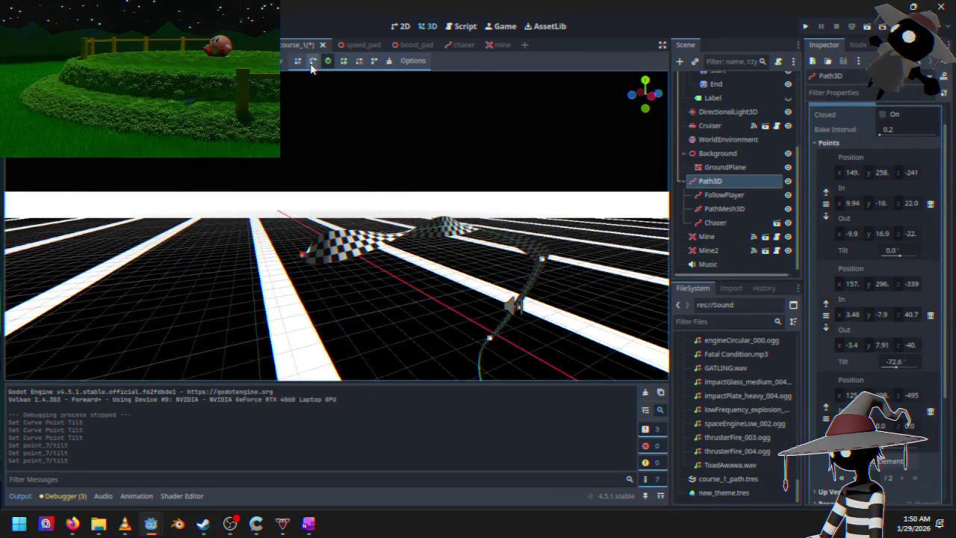
- Select only the Path3D track curve, leaving GroundPlane out of the selection
mouse_move(254, 277)
left_mouse_down()
mouse_move(301, 254)
mouse_move(219, 247)
left_mouse_up()
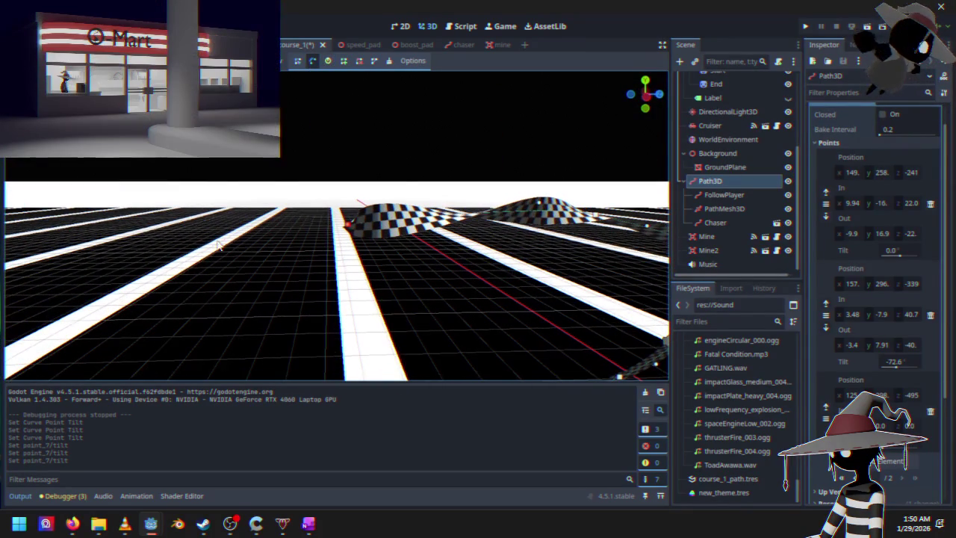
left_click(127, 237)
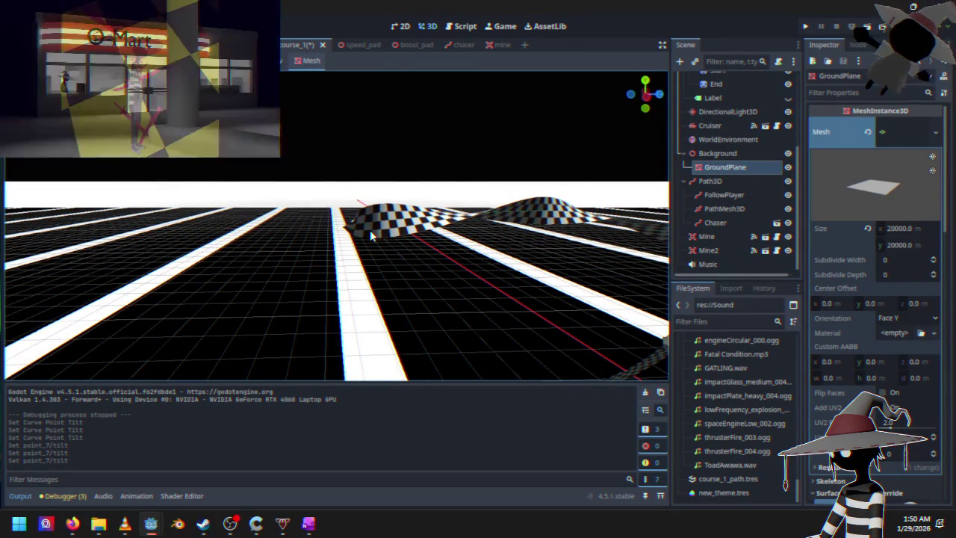
left_click(740, 182)
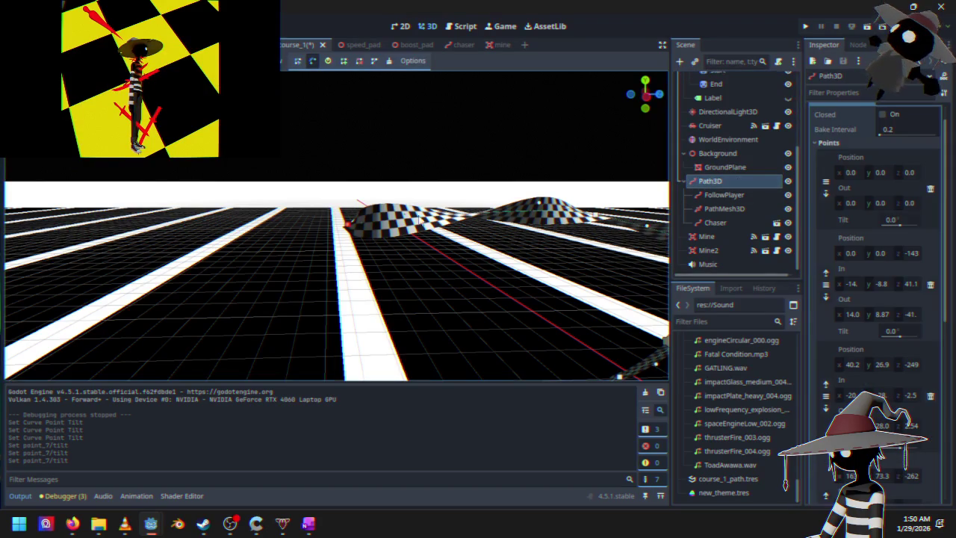
left_click(152, 233, "shift")
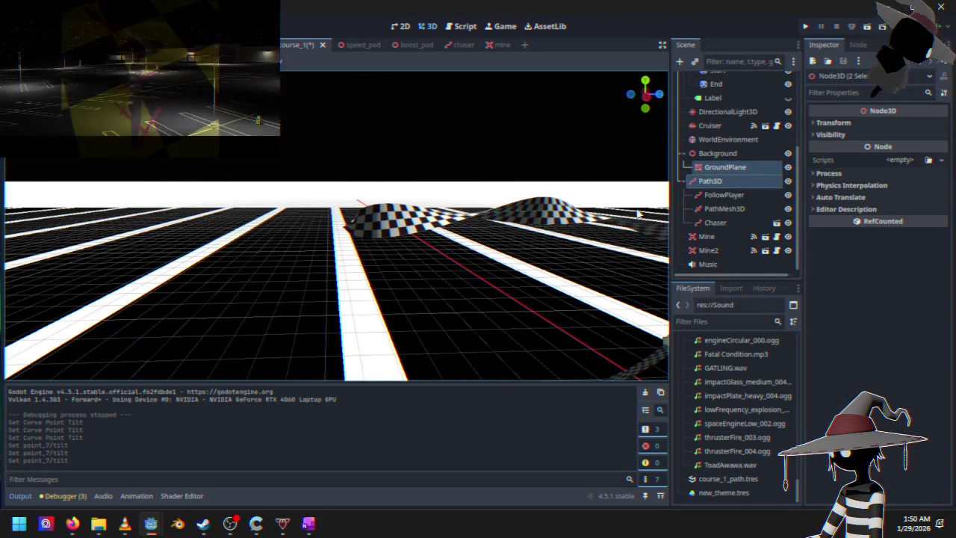
left_click(753, 184)
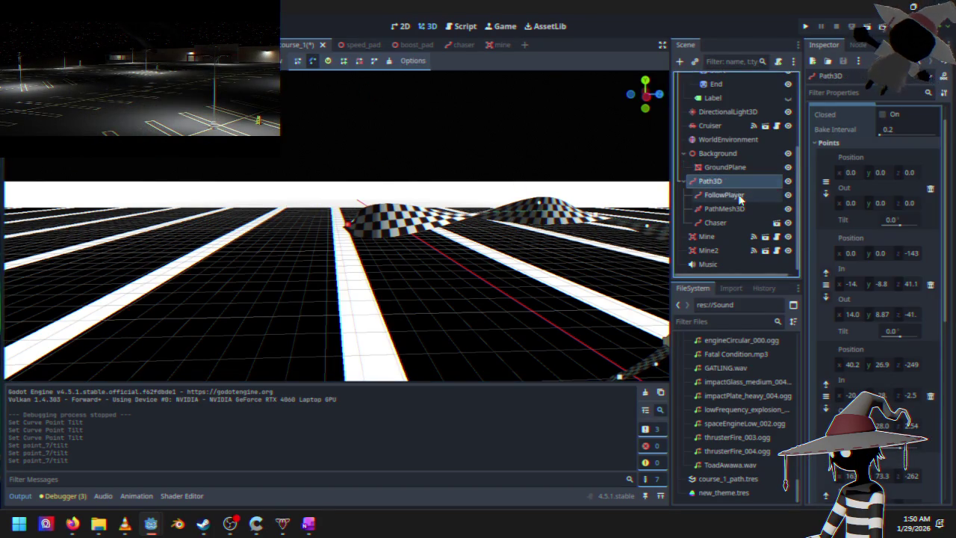
- Add a new curve point on the ground, extending the checkered track
left_click(343, 62)
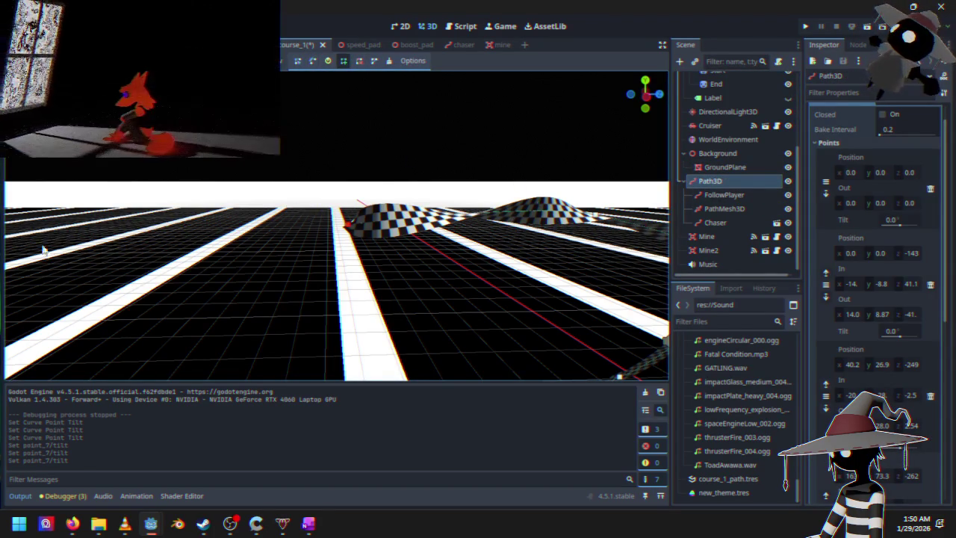
left_click(42, 239)
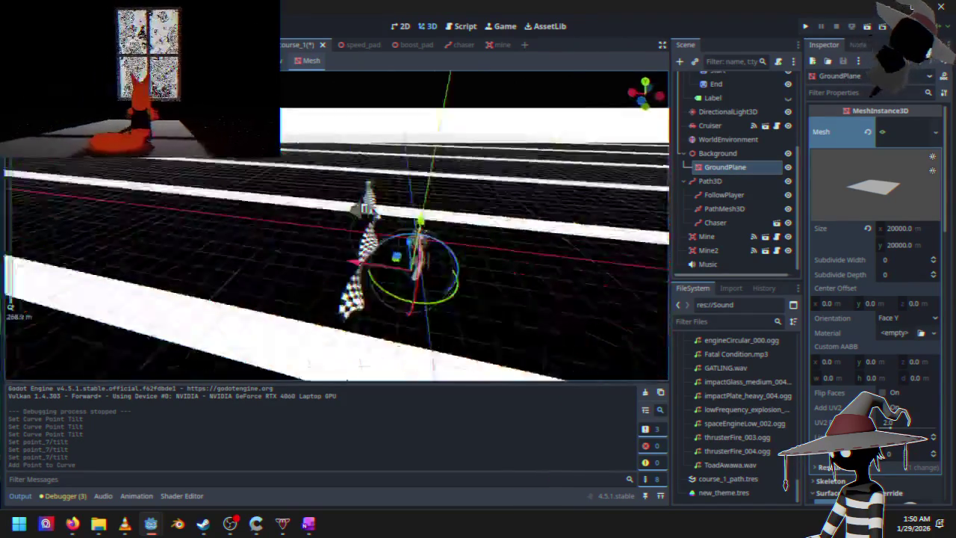
mouse_move(435, 278)
left_mouse_down()
mouse_move(348, 239)
mouse_move(459, 257)
mouse_move(346, 271)
mouse_move(571, 223)
mouse_move(503, 217)
left_mouse_up()
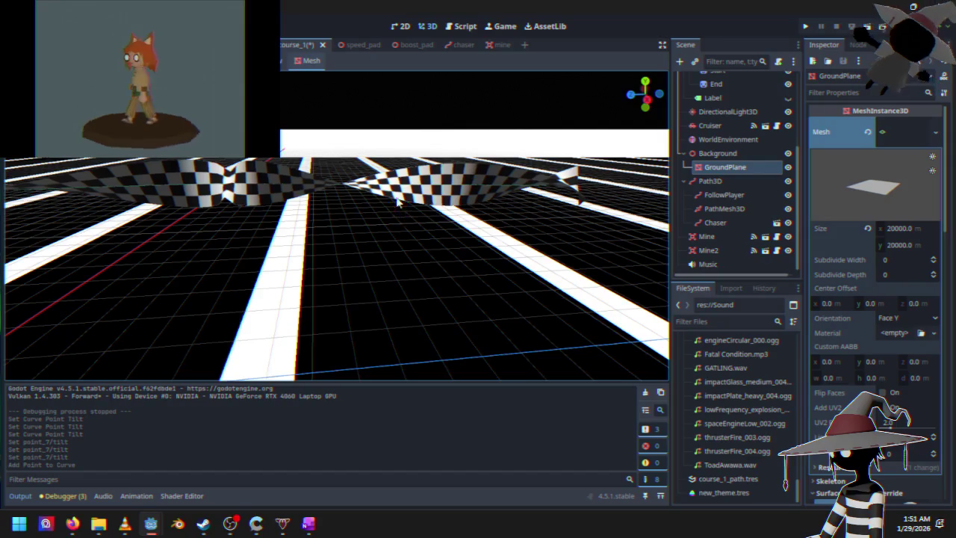
left_click_drag(506, 241, 673, 106)
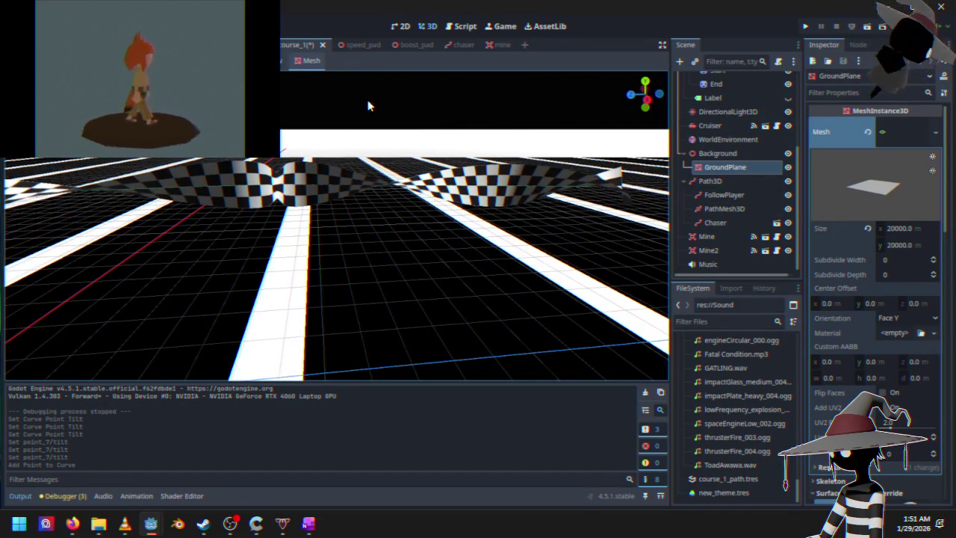
left_click(708, 180)
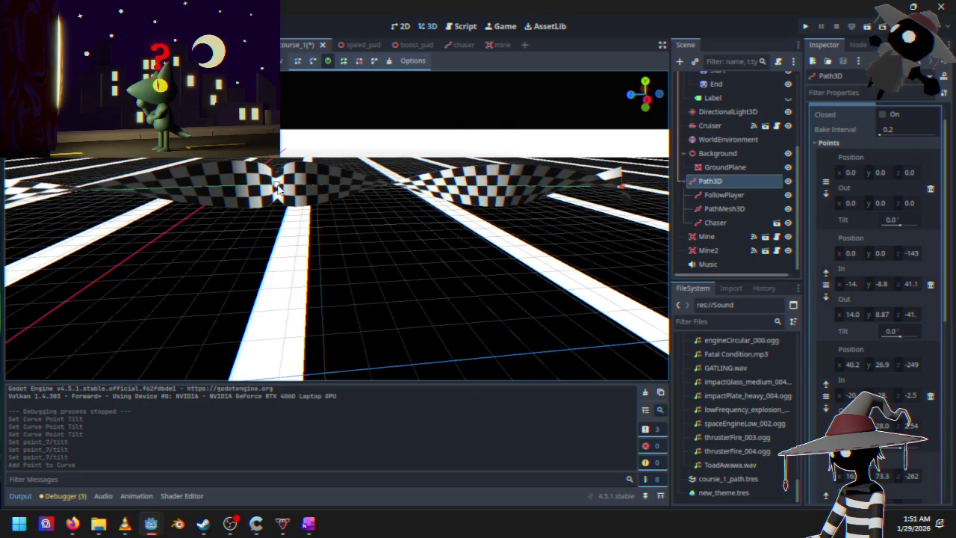
- Move curve point #7 and reset its tilt from -407.3 to 0
mouse_move(276, 189)
left_mouse_down()
mouse_move(346, 204)
mouse_move(310, 187)
left_mouse_up()
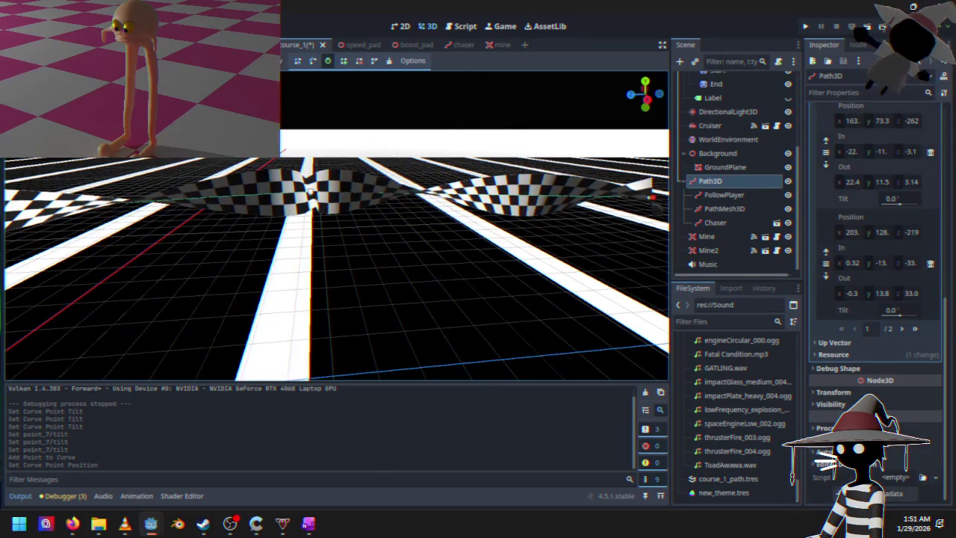
left_click(901, 328)
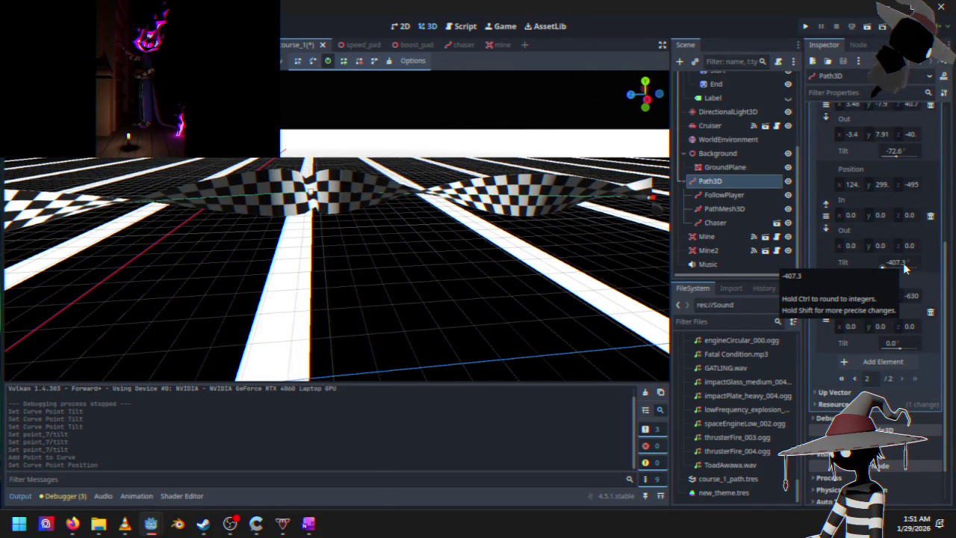
left_click(893, 262)
type("0")
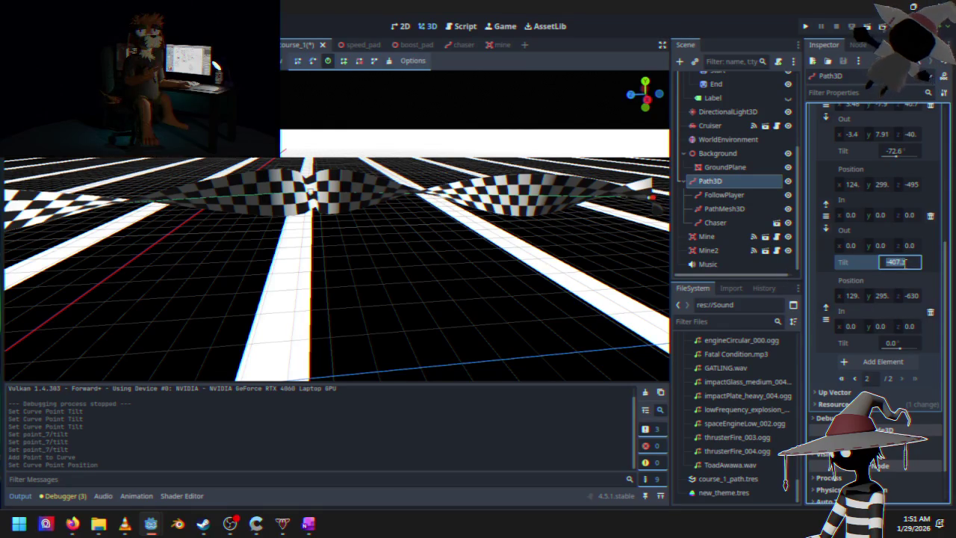
key("Return")
- Tilt point 7 to -285.5° and stretch its in-handle to about 14.2, 6.6, 22.7
key("f")
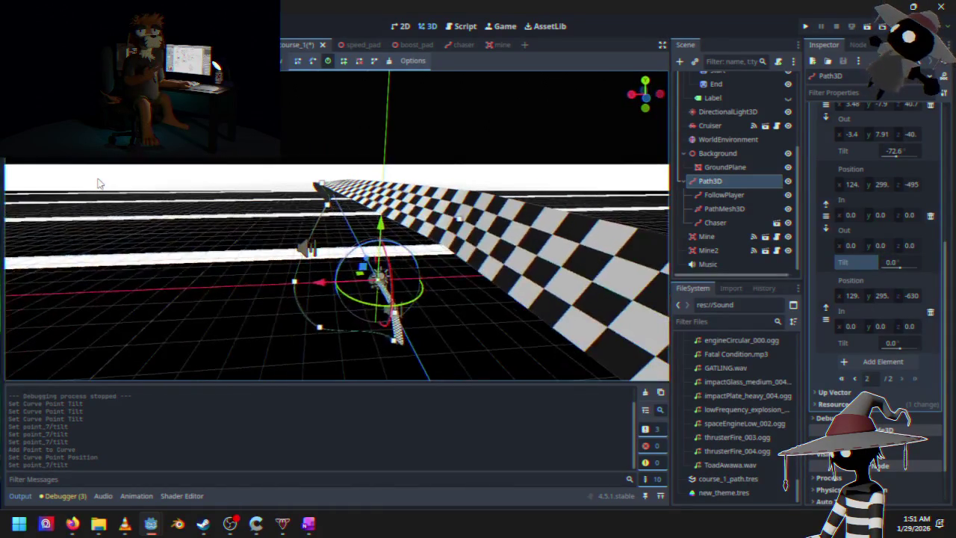
mouse_move(456, 228)
left_mouse_down()
mouse_move(317, 207)
mouse_move(318, 226)
mouse_move(439, 230)
mouse_move(280, 246)
mouse_move(521, 165)
mouse_move(177, 162)
mouse_move(545, 246)
left_mouse_up()
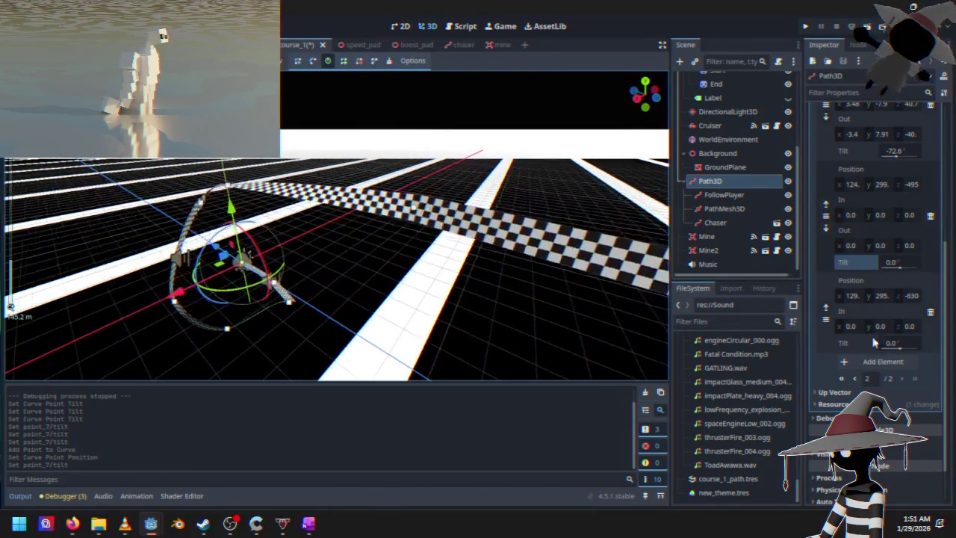
left_click_drag(895, 271, 888, 265)
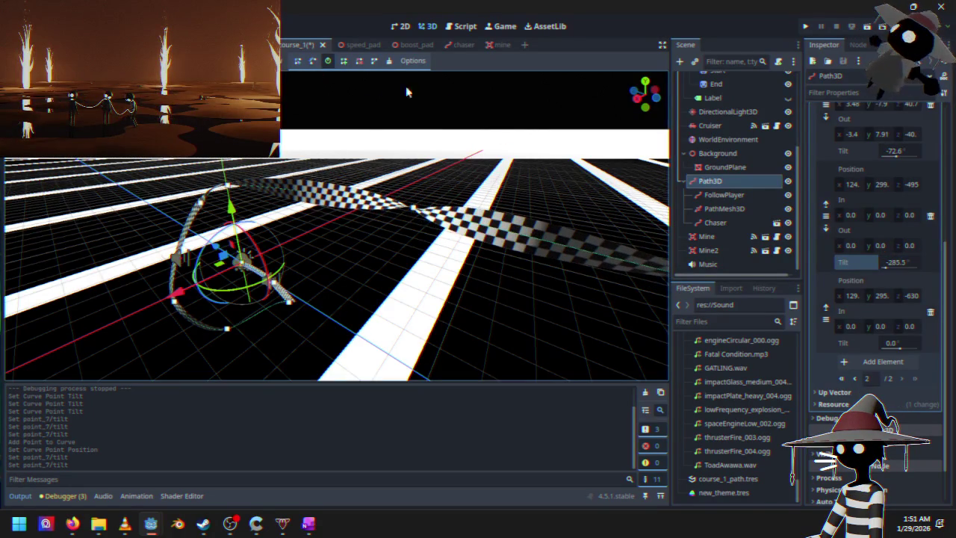
left_click_drag(416, 211, 383, 259)
- Align point 7's handles along the track, in-handle about -0.4, 1.95, 23.2, out-handle mirrored
scroll(382, 258, "down", 3)
scroll(634, 254, "up", 5)
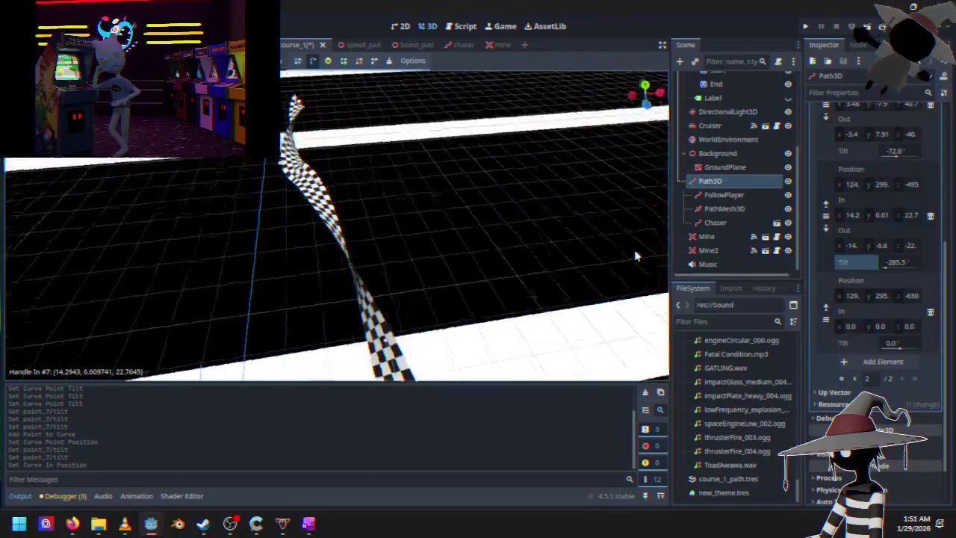
scroll(381, 209, "down", 3)
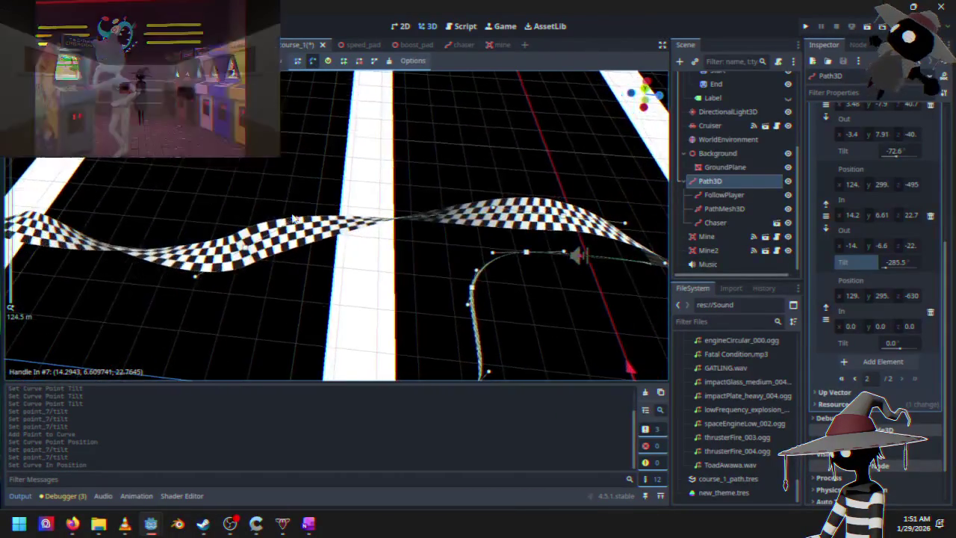
mouse_move(296, 223)
left_mouse_down()
mouse_move(331, 246)
mouse_move(292, 255)
mouse_move(384, 266)
mouse_move(459, 160)
mouse_move(427, 128)
mouse_move(386, 127)
mouse_move(388, 191)
mouse_move(483, 154)
mouse_move(538, 172)
left_mouse_up()
left_click_drag(377, 258, 363, 243)
- Reset point 7's tilt to 0, then bank it to 66.5°
left_click(911, 262)
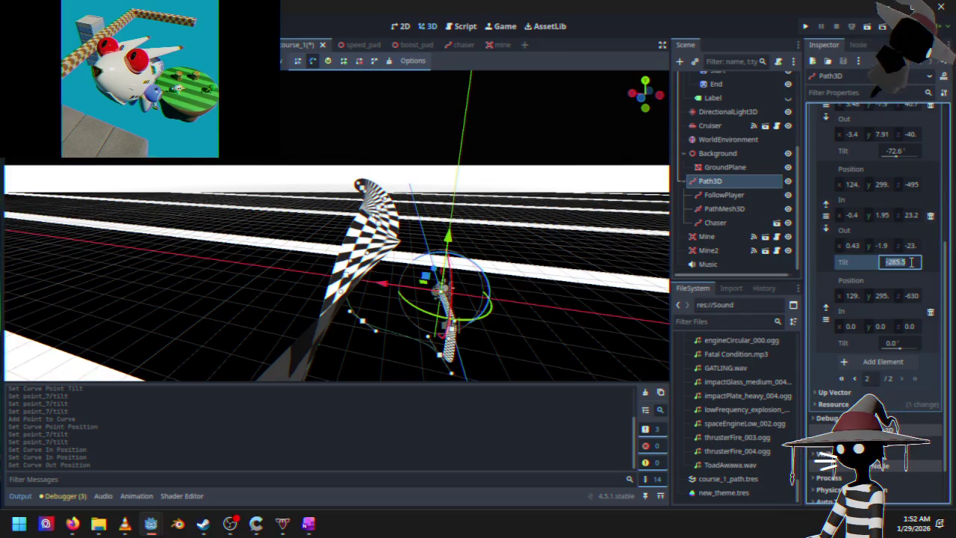
type("0")
key("Return")
mouse_move(314, 225)
left_mouse_down()
mouse_move(290, 198)
mouse_move(239, 204)
mouse_move(406, 239)
mouse_move(478, 278)
mouse_move(461, 278)
left_mouse_up()
left_click_drag(896, 264, 926, 264)
- Tilt the final track point to 119.5°, checking the banked twist from several angles
left_click_drag(383, 266, 375, 255)
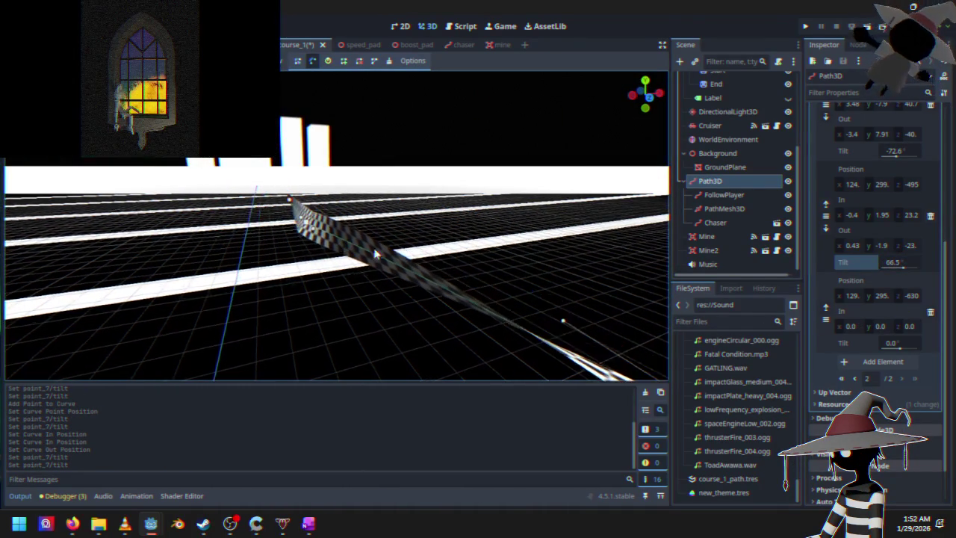
left_click_drag(896, 346, 910, 347)
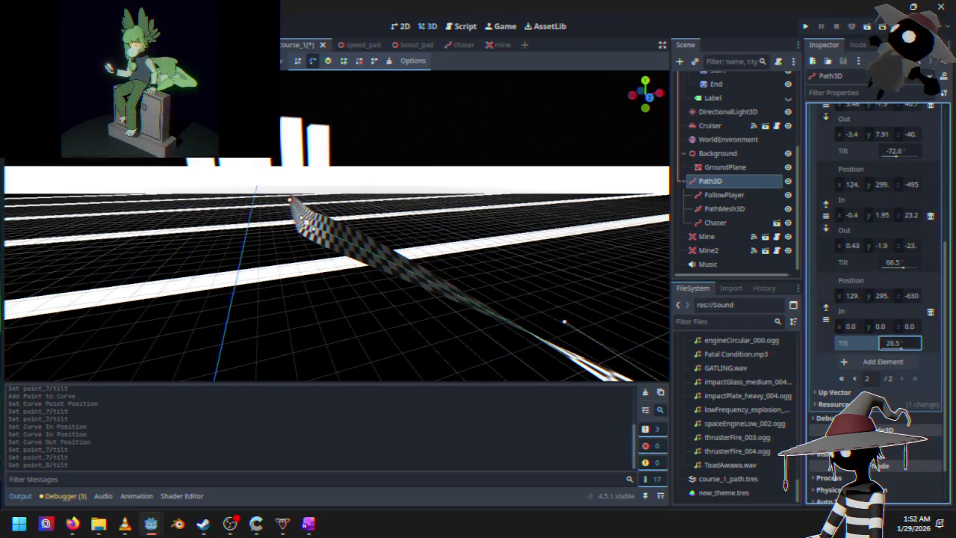
mouse_move(565, 337)
left_mouse_down()
mouse_move(546, 299)
mouse_move(640, 277)
mouse_move(41, 261)
left_mouse_up()
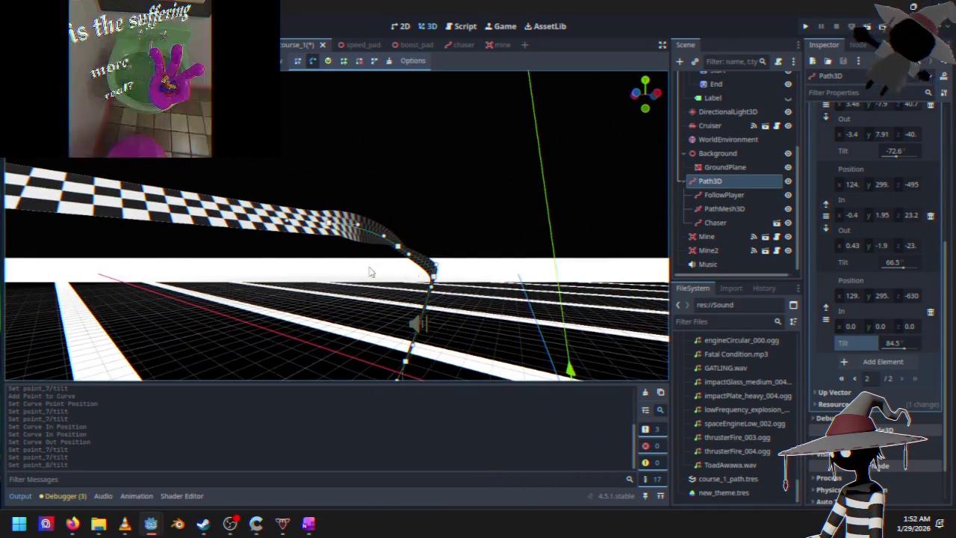
scroll(329, 262, "down", 3)
left_click_drag(348, 244, 794, 358)
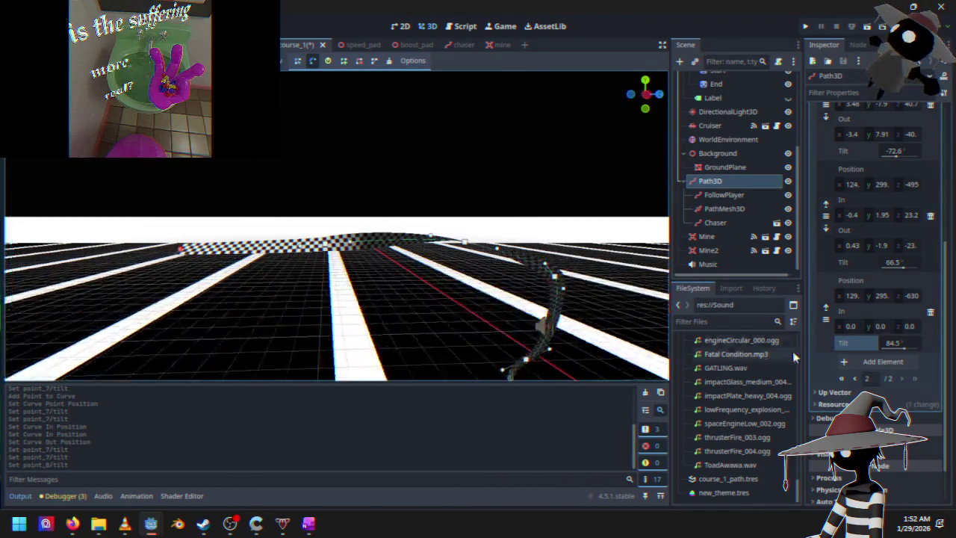
left_click_drag(902, 350, 920, 349)
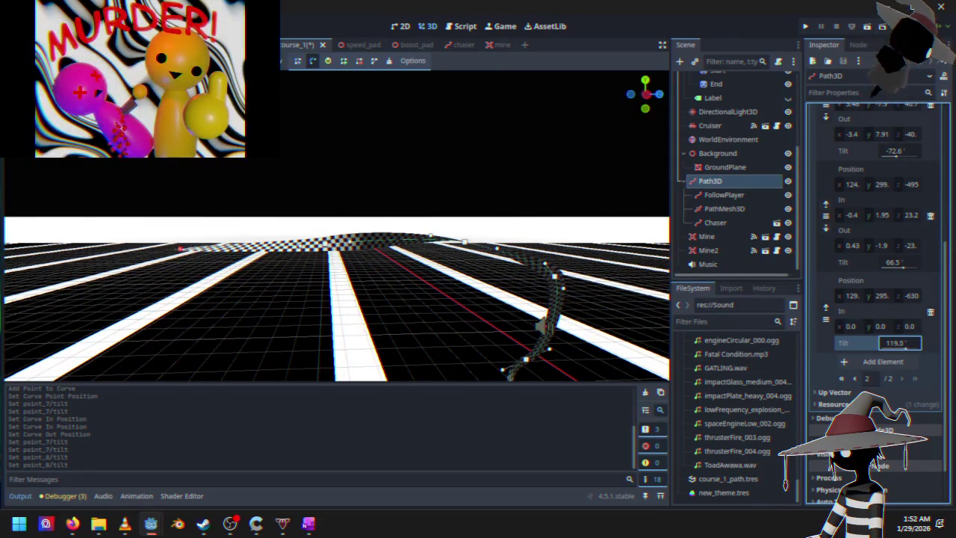
left_click_drag(455, 325, 323, 67)
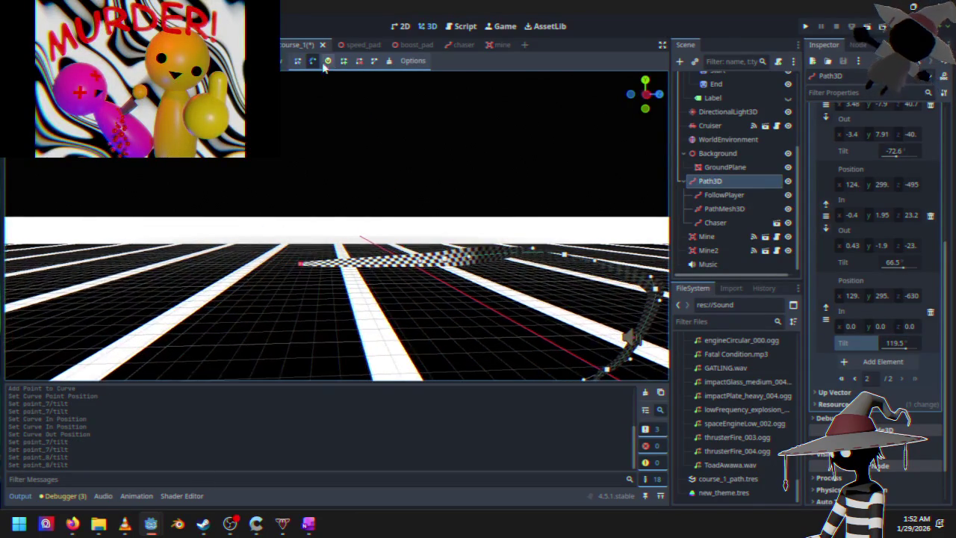
- Add a new point extending the track to about z -805 and set its tilt to 109
left_click(344, 63)
left_click(209, 267)
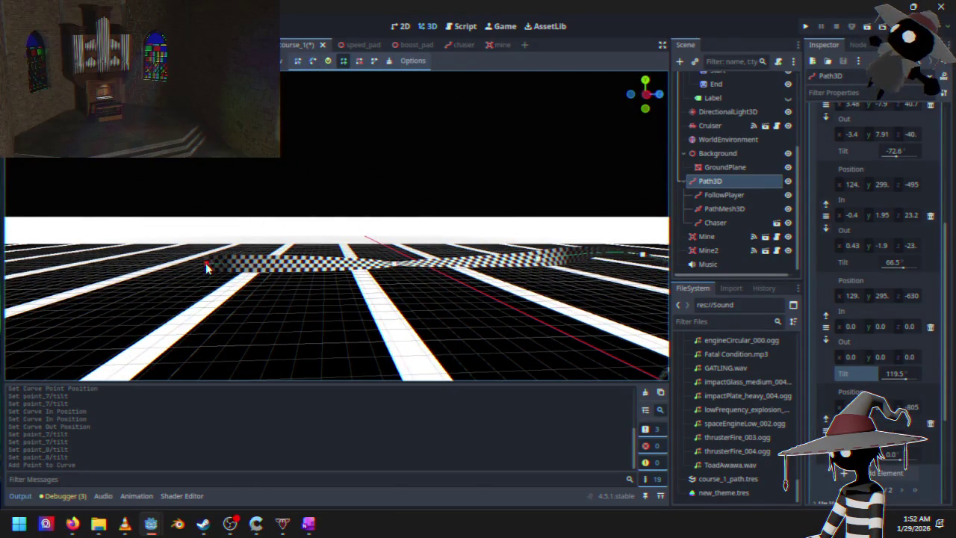
mouse_move(230, 285)
left_mouse_down()
mouse_move(124, 277)
mouse_move(164, 281)
left_mouse_up()
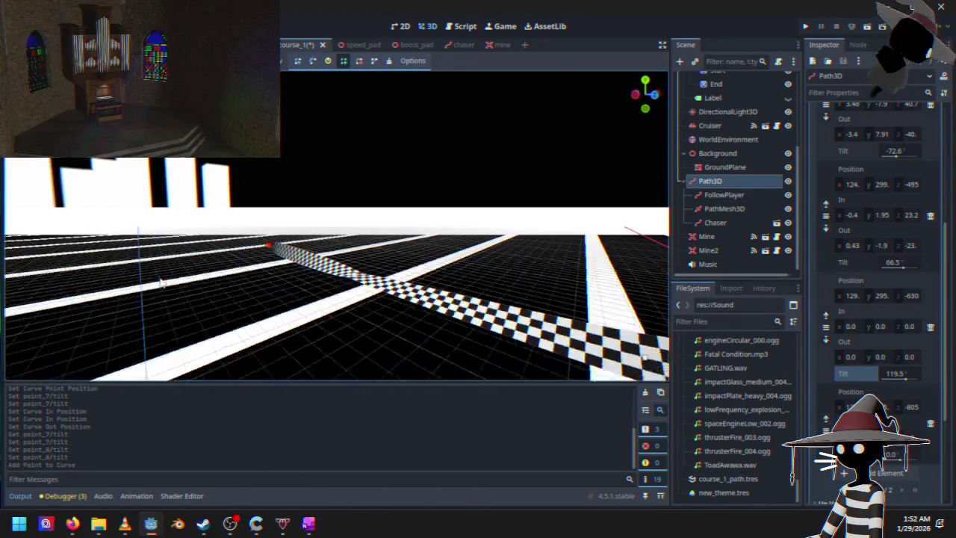
left_click(896, 457)
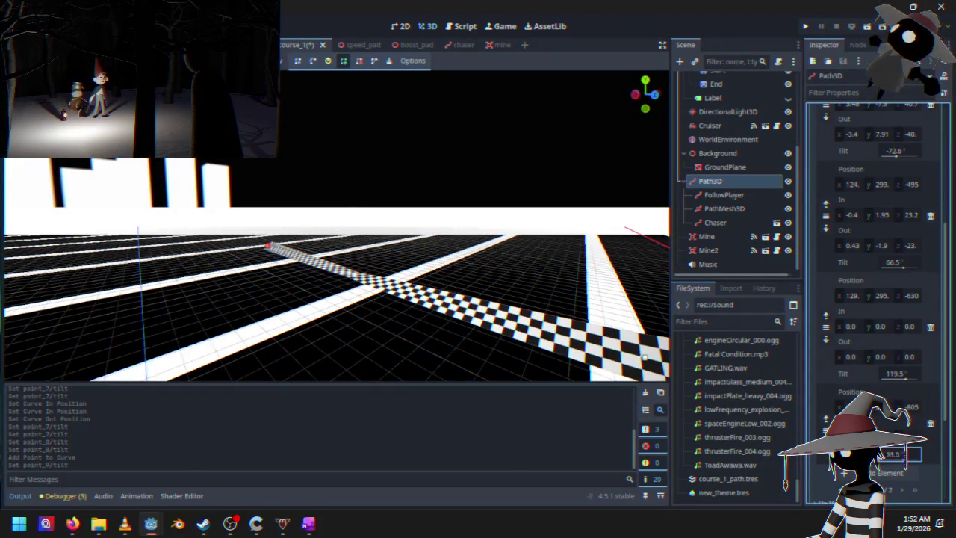
type("109")
key("Return")
mouse_move(465, 313)
left_mouse_down()
mouse_move(543, 323)
mouse_move(527, 323)
left_mouse_up()
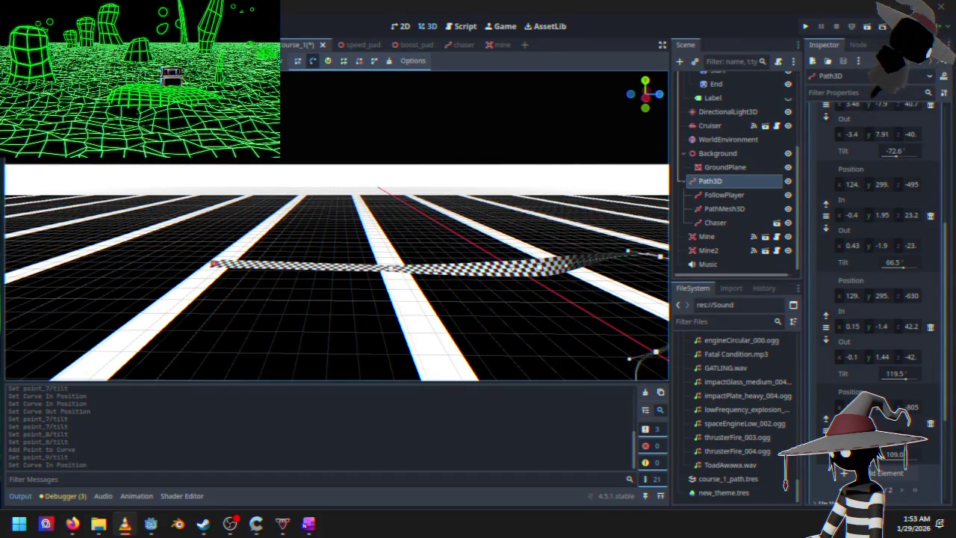
- Re-bank the z -630 track point to 108.2° with its tilt ring, then switch curve editing tool
mouse_move(386, 339)
left_mouse_down()
mouse_move(379, 320)
mouse_move(320, 288)
mouse_move(274, 286)
left_mouse_up()
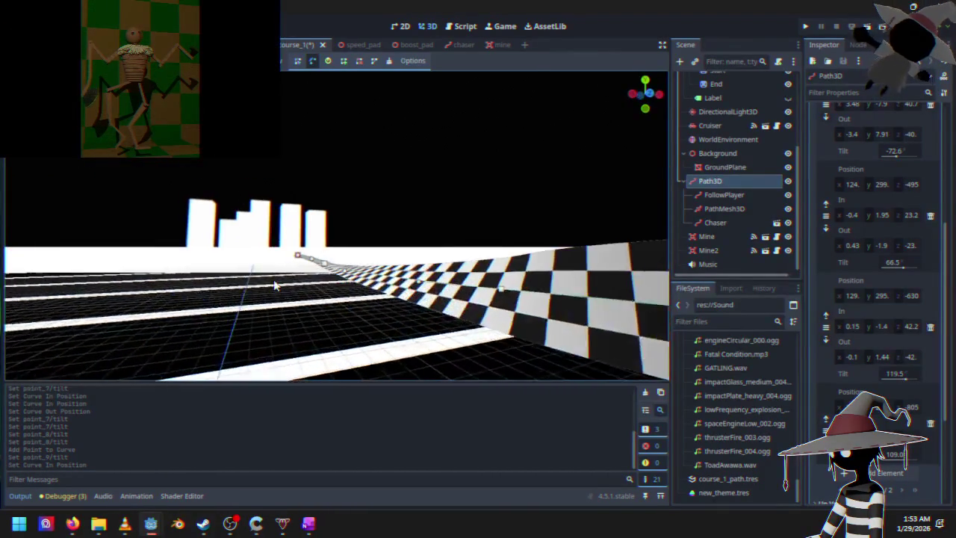
scroll(274, 286, "up", 5)
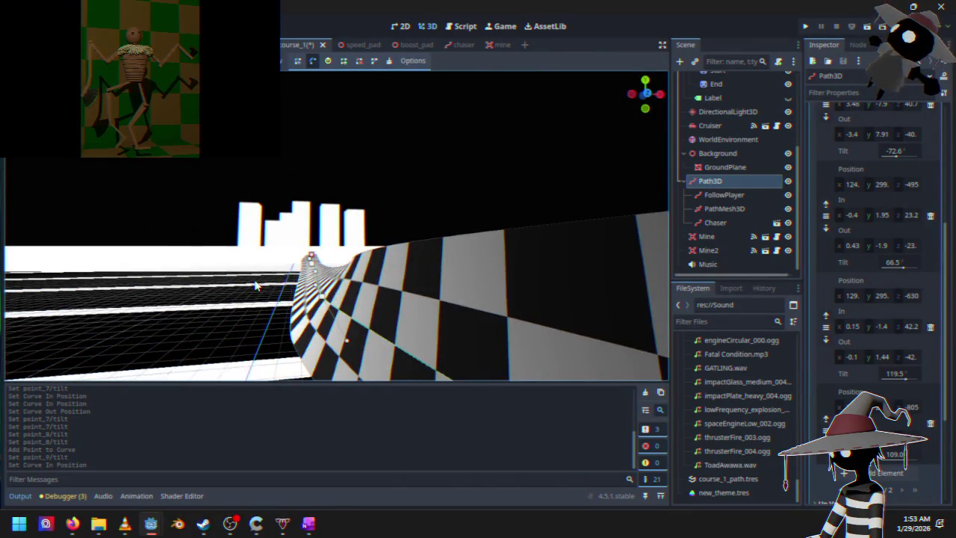
scroll(257, 291, "down", 5)
mouse_move(269, 299)
left_mouse_down()
mouse_move(283, 321)
mouse_move(341, 329)
mouse_move(391, 357)
left_mouse_up()
scroll(334, 265, "up", 3)
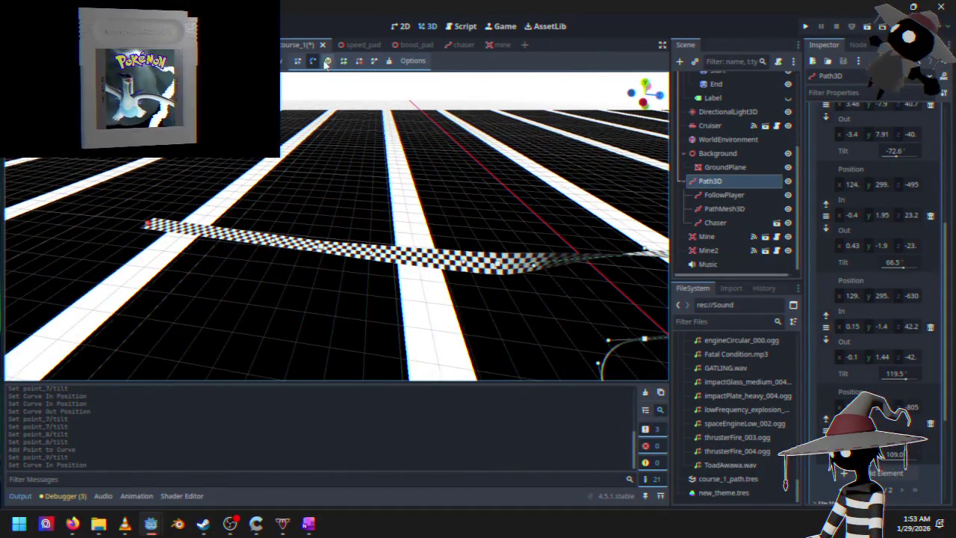
mouse_move(462, 276)
left_mouse_down()
mouse_move(339, 302)
mouse_move(305, 291)
mouse_move(330, 154)
mouse_move(457, 195)
mouse_move(390, 249)
mouse_move(303, 282)
mouse_move(326, 256)
mouse_move(320, 282)
left_mouse_up()
mouse_move(407, 260)
left_mouse_down()
mouse_move(422, 275)
mouse_move(322, 258)
left_mouse_up()
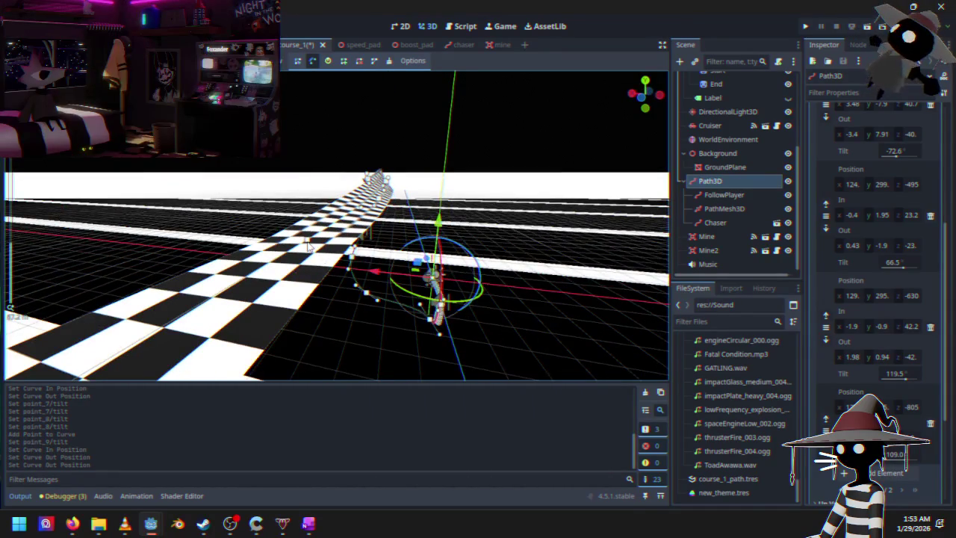
left_click(327, 61)
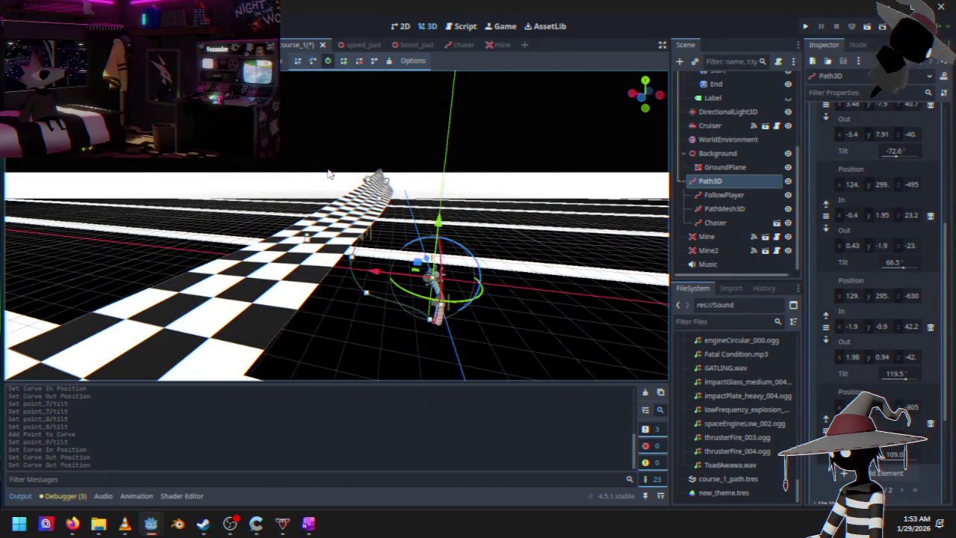
left_click(321, 221)
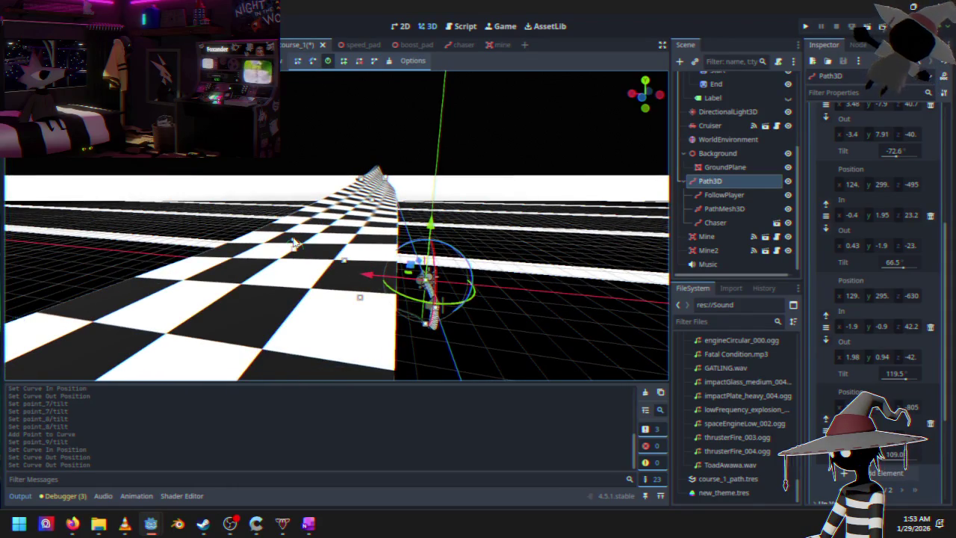